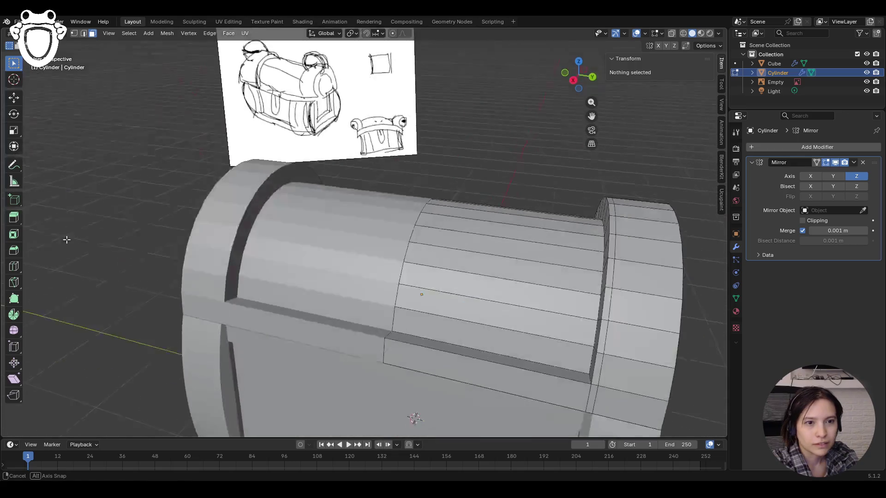
Select the arched ring of lid faces and grow the selection across the lid
{"action": "middle_click_drag", "start_coordinate": [502, 228], "coordinate": [398, 222]}
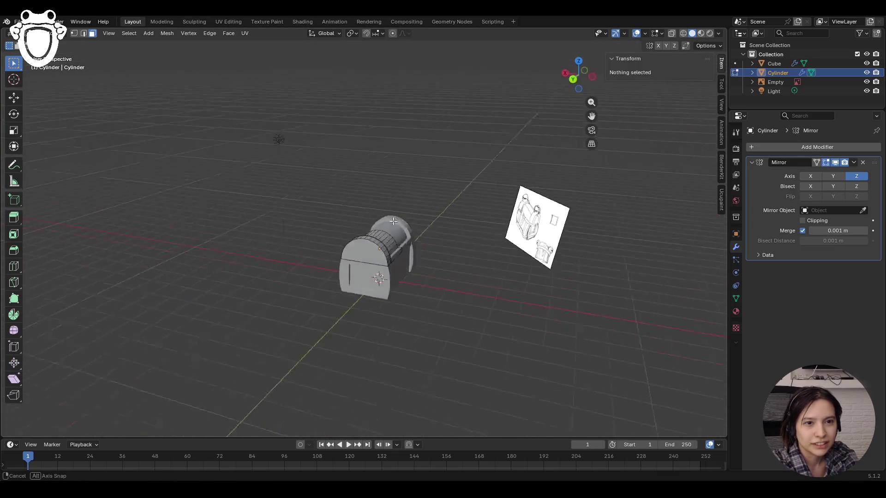
{"action": "mouse_move", "coordinate": [485, 209]}
{"action": "middle_mouse_down"}
{"action": "mouse_move", "coordinate": [507, 218]}
{"action": "mouse_move", "coordinate": [453, 204]}
{"action": "mouse_move", "coordinate": [467, 195]}
{"action": "mouse_move", "coordinate": [427, 189]}
{"action": "mouse_move", "coordinate": [450, 176]}
{"action": "mouse_move", "coordinate": [492, 174]}
{"action": "mouse_move", "coordinate": [468, 252]}
{"action": "mouse_move", "coordinate": [561, 192]}
{"action": "middle_mouse_up"}
{"action": "scroll", "coordinate": [450, 201], "scroll_direction": "up", "scroll_amount": 6}
{"action": "middle_click_drag", "start_coordinate": [609, 232], "coordinate": [566, 177]}
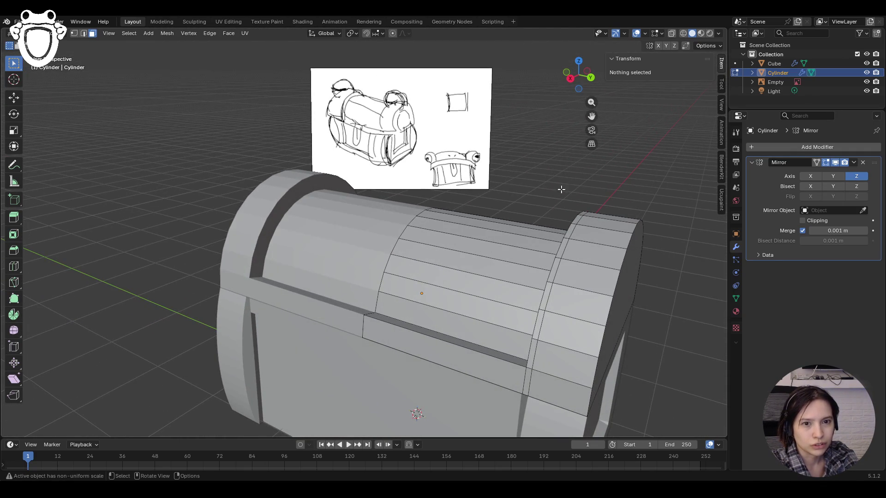
{"action": "scroll", "coordinate": [515, 275], "scroll_direction": "down", "scroll_amount": 5}
{"action": "mouse_move", "coordinate": [514, 275]}
{"action": "middle_mouse_down"}
{"action": "mouse_move", "coordinate": [540, 272]}
{"action": "mouse_move", "coordinate": [550, 247]}
{"action": "mouse_move", "coordinate": [499, 225]}
{"action": "middle_mouse_up"}
{"action": "scroll", "coordinate": [546, 227], "scroll_direction": "up", "scroll_amount": 4}
{"action": "scroll", "coordinate": [546, 228], "scroll_direction": "down", "scroll_amount": 3}
{"action": "scroll", "coordinate": [499, 226], "scroll_direction": "up", "scroll_amount": 3}
{"action": "key", "text": "ctrl+z"}
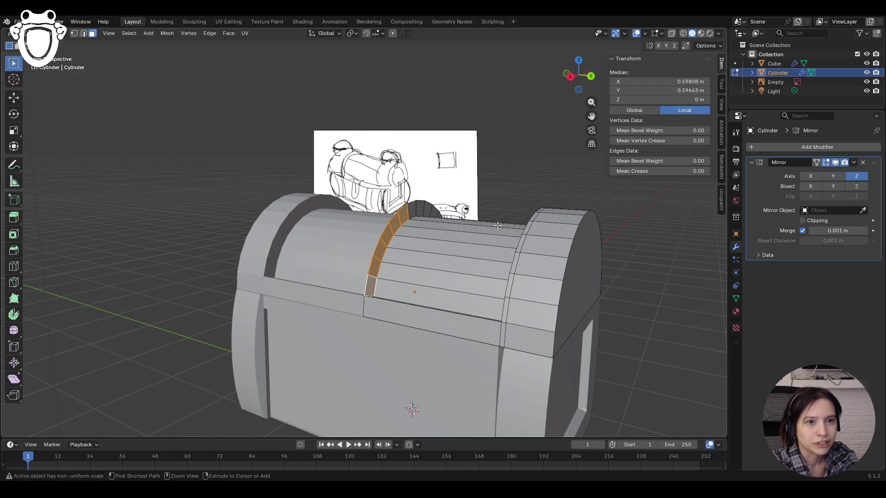
{"action": "key", "text": "ctrl+z"}
{"action": "key", "text": "ctrl+z"}
{"action": "key", "text": "ctrl+z"}
Switch to edge select and pick the vertical edge loop across the lid
{"action": "mouse_move", "coordinate": [498, 225]}
{"action": "middle_mouse_down"}
{"action": "mouse_move", "coordinate": [567, 261]}
{"action": "mouse_move", "coordinate": [515, 338]}
{"action": "middle_mouse_up"}
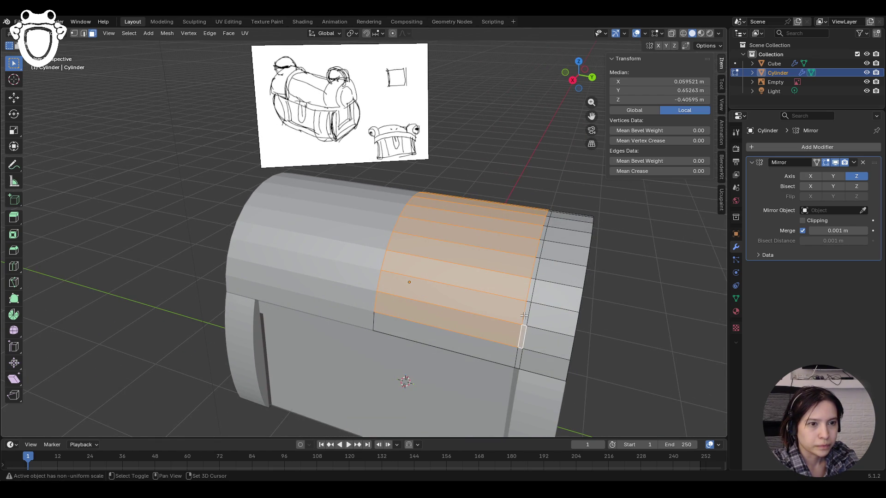
{"action": "mouse_move", "coordinate": [535, 258]}
{"action": "middle_mouse_down"}
{"action": "mouse_move", "coordinate": [498, 263]}
{"action": "mouse_move", "coordinate": [541, 256]}
{"action": "mouse_move", "coordinate": [528, 299]}
{"action": "middle_mouse_up"}
{"action": "key", "text": "2"}
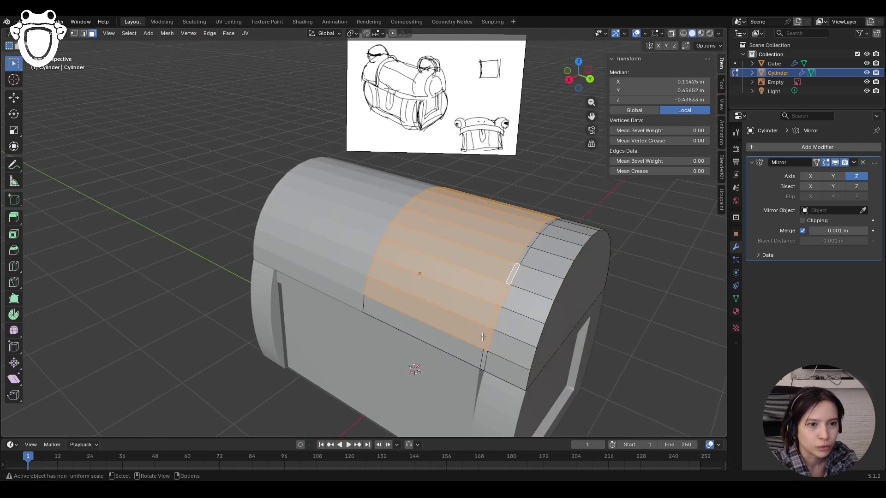
{"action": "left_click", "coordinate": [427, 313]}
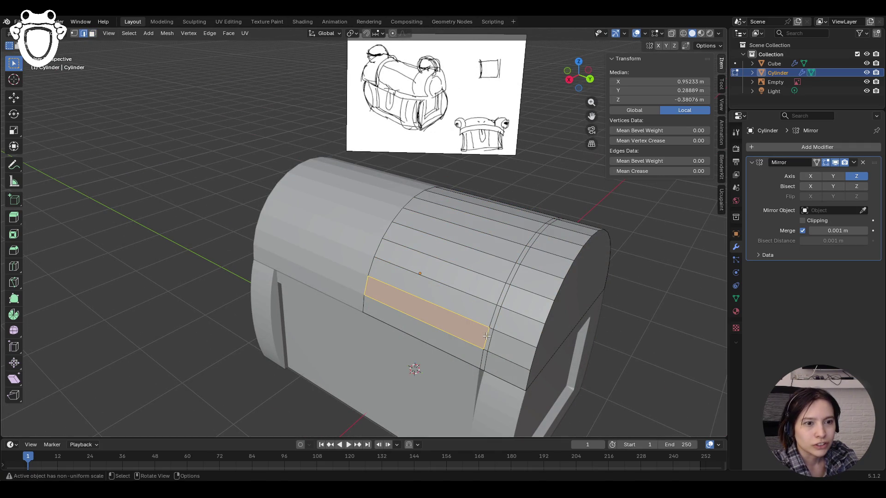
{"action": "left_click", "coordinate": [487, 337], "text": "alt"}
{"action": "mouse_move", "coordinate": [483, 360]}
{"action": "middle_mouse_down"}
{"action": "mouse_move", "coordinate": [564, 376]}
{"action": "mouse_move", "coordinate": [510, 293]}
{"action": "mouse_move", "coordinate": [480, 299]}
{"action": "middle_mouse_up"}
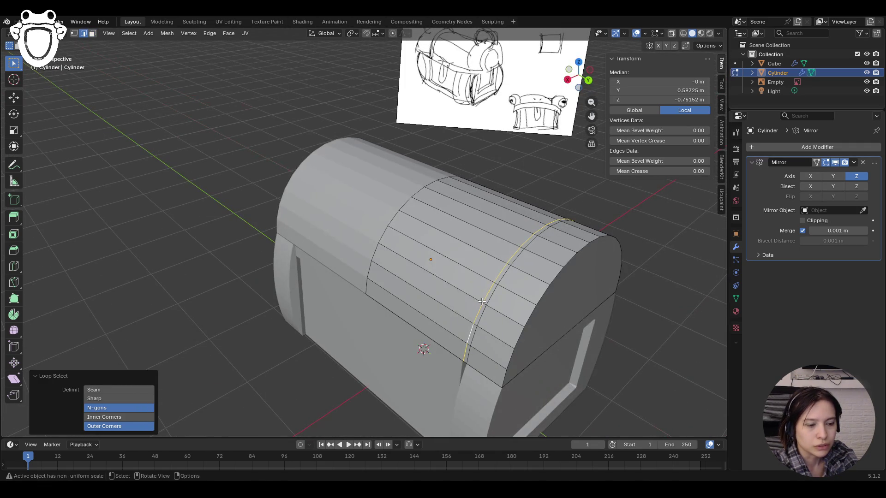
Try Delete Edges, then Dissolve Vertices on the loop, undoing each
{"action": "key", "text": "x"}
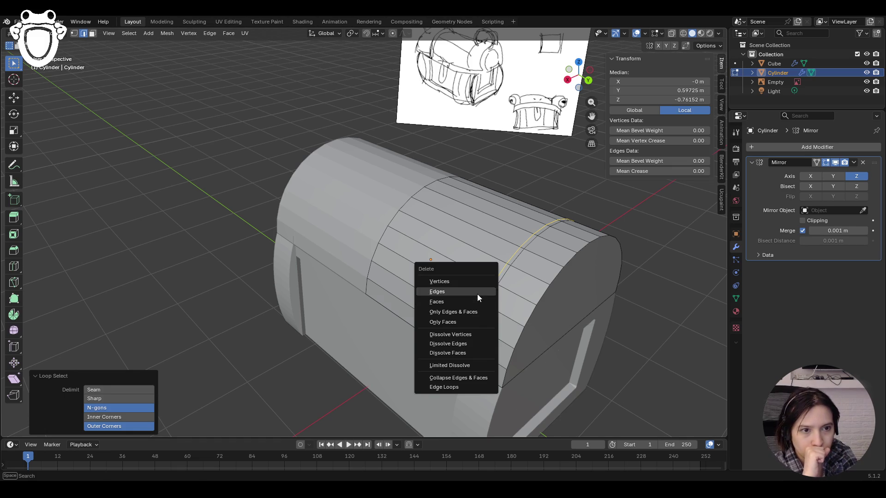
{"action": "left_click", "coordinate": [478, 294]}
{"action": "key", "text": "ctrl+z"}
{"action": "key", "text": "x"}
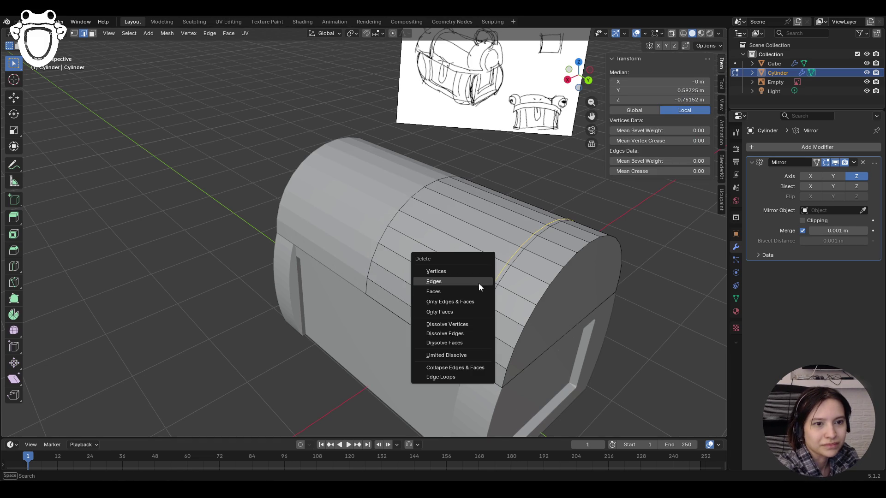
{"action": "left_click", "coordinate": [472, 325]}
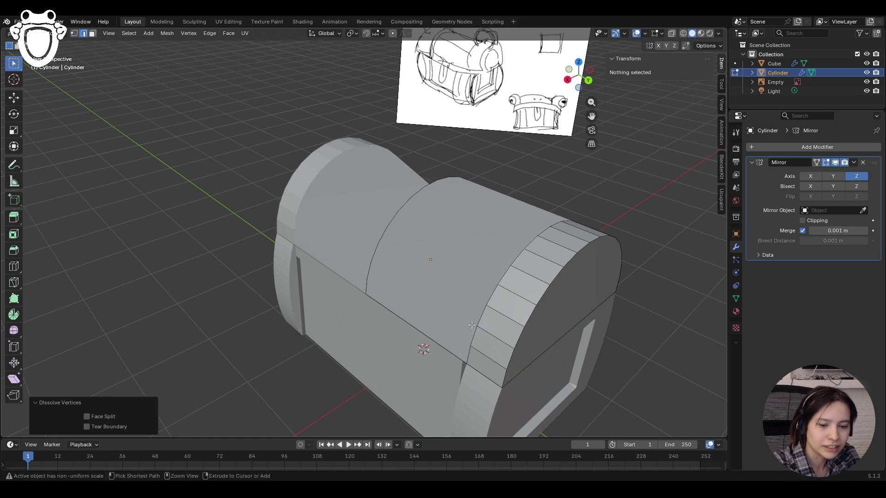
{"action": "key", "text": "ctrl+z"}
Apply Dissolve Edges to the loop so the lid faces merge without a hole
{"action": "key", "text": "x"}
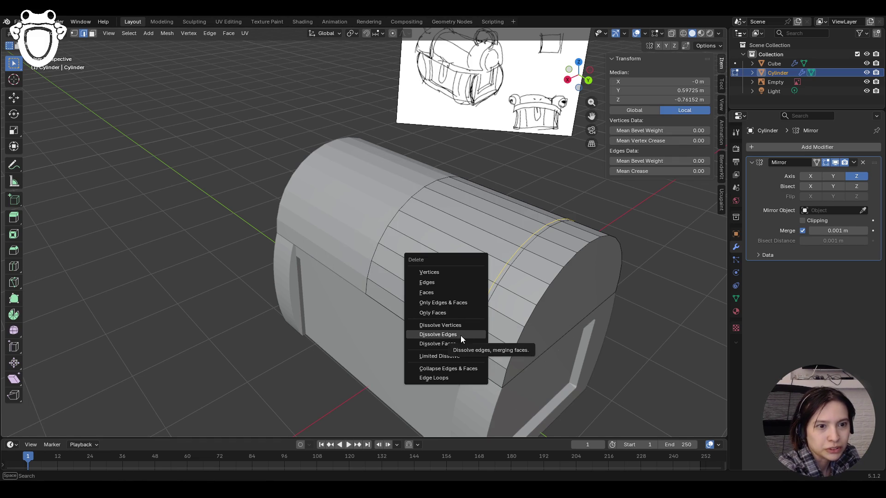
{"action": "left_click", "coordinate": [460, 336]}
{"action": "middle_click_drag", "start_coordinate": [460, 336], "coordinate": [188, 241]}
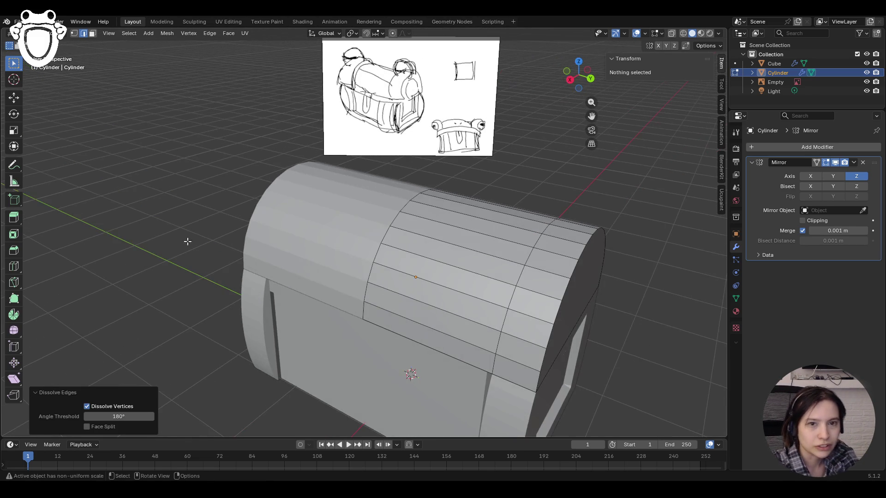
{"action": "left_click", "coordinate": [14, 97]}
{"action": "left_click", "coordinate": [473, 328], "text": "alt"}
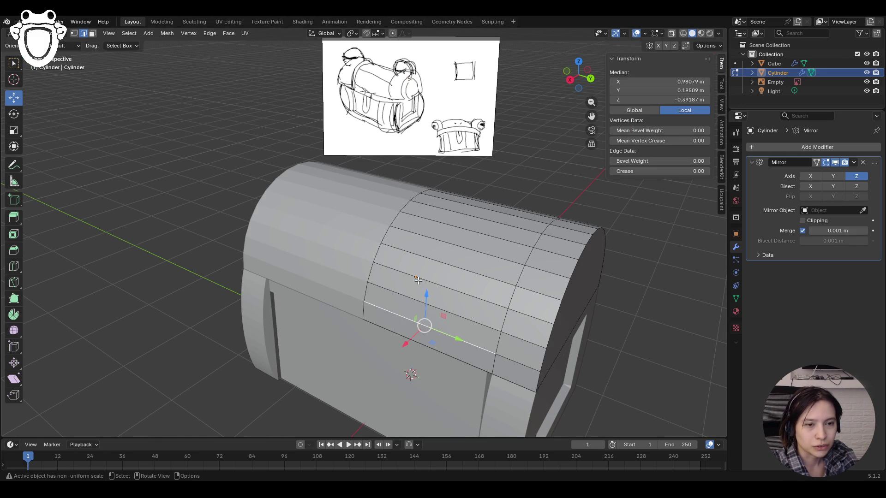
In face select mode, select the first strip of faces along the lid's middle
{"action": "left_click", "coordinate": [92, 34]}
{"action": "left_click", "coordinate": [14, 63]}
{"action": "left_click", "coordinate": [482, 318]}
{"action": "left_click", "coordinate": [485, 292], "text": "shift"}
{"action": "left_click", "coordinate": [489, 271], "text": "shift"}
{"action": "left_click", "coordinate": [494, 251], "text": "shift"}
{"action": "left_click", "coordinate": [501, 234], "text": "shift"}
{"action": "middle_click_drag", "start_coordinate": [503, 234], "coordinate": [489, 286]}
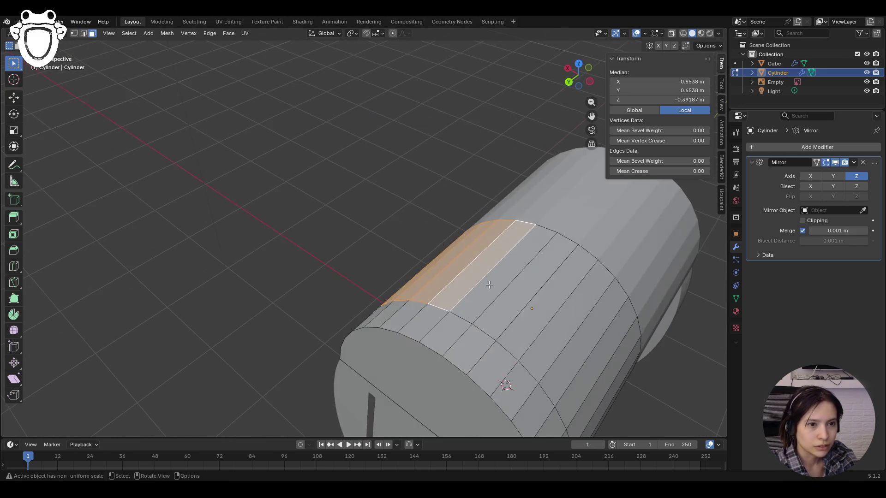
Add the remaining middle lid faces to the selection
{"action": "left_click", "coordinate": [490, 287], "text": "shift"}
{"action": "left_click", "coordinate": [508, 301], "text": "shift"}
{"action": "left_click", "coordinate": [523, 317], "text": "shift"}
{"action": "left_click", "coordinate": [544, 334], "text": "shift"}
{"action": "middle_click_drag", "start_coordinate": [544, 335], "coordinate": [571, 352]}
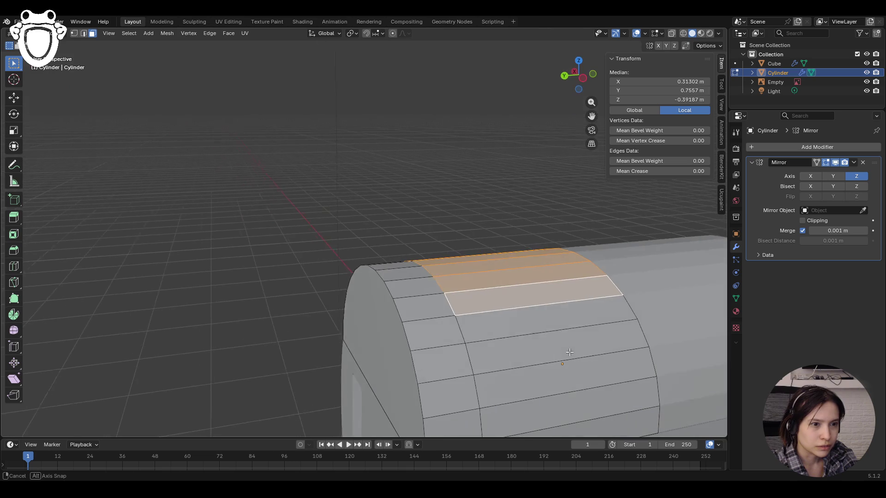
{"action": "left_click", "coordinate": [553, 331], "text": "shift"}
{"action": "left_click", "coordinate": [568, 360], "text": "shift"}
{"action": "scroll", "coordinate": [568, 360], "scroll_direction": "down", "scroll_amount": 3}
{"action": "left_click", "coordinate": [450, 305], "text": "shift"}
{"action": "left_click", "coordinate": [448, 320], "text": "shift"}
{"action": "mouse_move", "coordinate": [439, 310]}
{"action": "middle_mouse_down"}
{"action": "mouse_move", "coordinate": [517, 316]}
{"action": "mouse_move", "coordinate": [439, 310]}
{"action": "middle_mouse_up"}
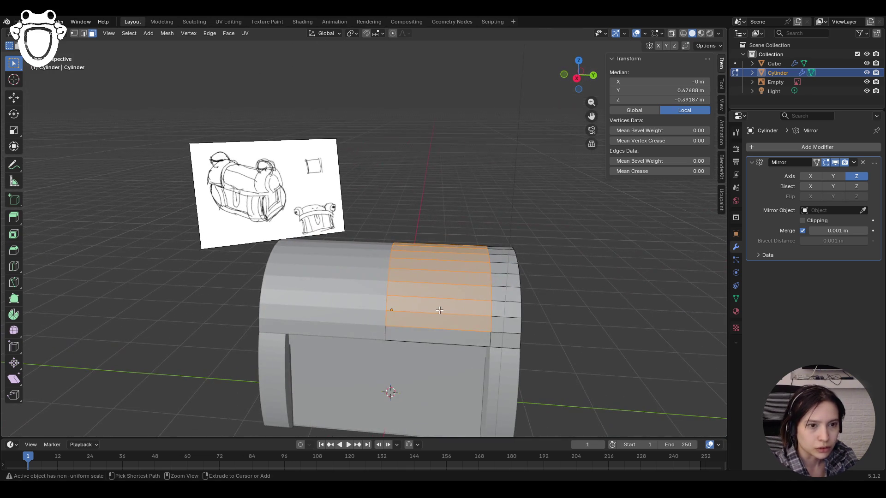
{"action": "middle_click_drag", "start_coordinate": [520, 331], "coordinate": [575, 327]}
Extrude the selected faces along their normals by -0.172 m, then deselect all
{"action": "right_click", "coordinate": [576, 327]}
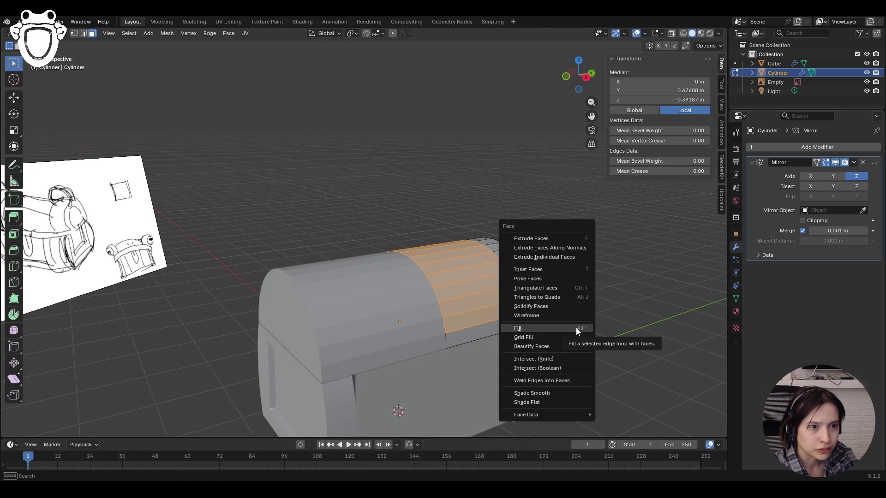
{"action": "left_click", "coordinate": [576, 328]}
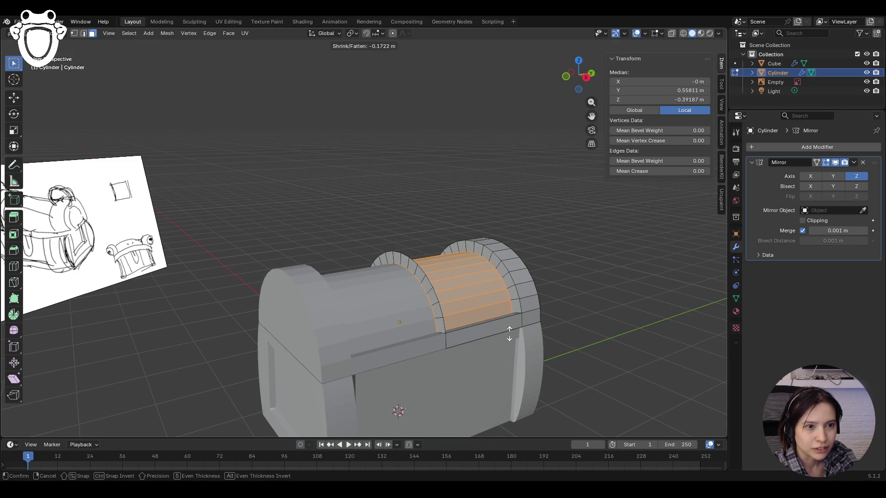
{"action": "left_click", "coordinate": [509, 333]}
{"action": "mouse_move", "coordinate": [600, 294]}
{"action": "middle_mouse_down"}
{"action": "mouse_move", "coordinate": [574, 322]}
{"action": "mouse_move", "coordinate": [131, 44]}
{"action": "middle_mouse_up"}
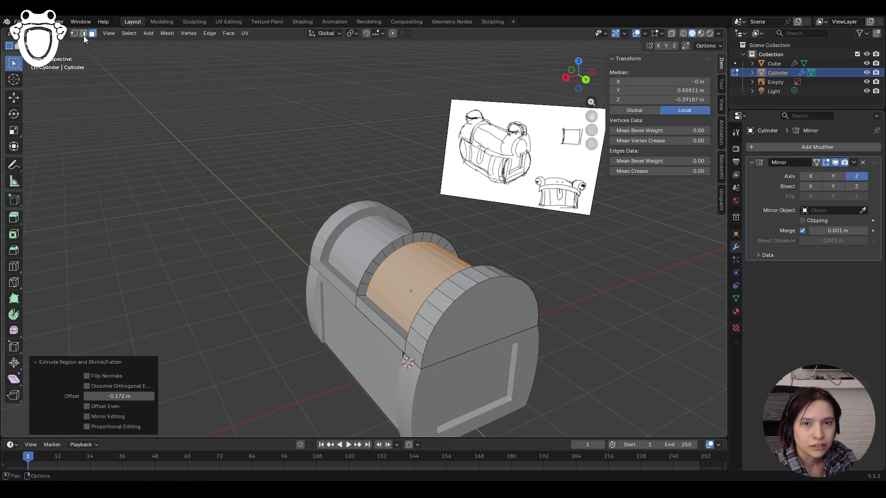
{"action": "left_click", "coordinate": [146, 174]}
Select the arched face loop beside the recess at the lid's end
{"action": "left_click", "coordinate": [364, 280], "text": "alt"}
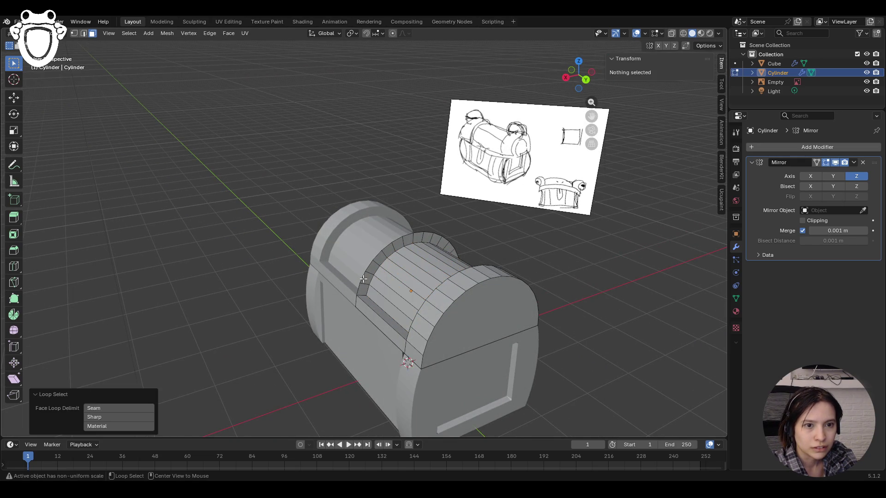
{"action": "left_click", "coordinate": [365, 279]}
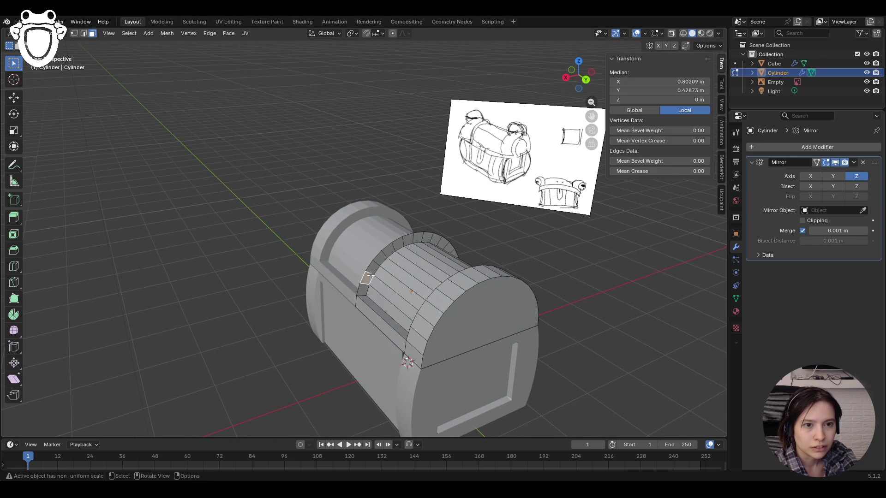
{"action": "left_click", "coordinate": [427, 238], "text": "alt"}
{"action": "mouse_move", "coordinate": [427, 238]}
{"action": "middle_mouse_down"}
{"action": "mouse_move", "coordinate": [530, 234]}
{"action": "mouse_move", "coordinate": [426, 241]}
{"action": "mouse_move", "coordinate": [369, 288]}
{"action": "middle_mouse_up"}
{"action": "left_click", "coordinate": [373, 276]}
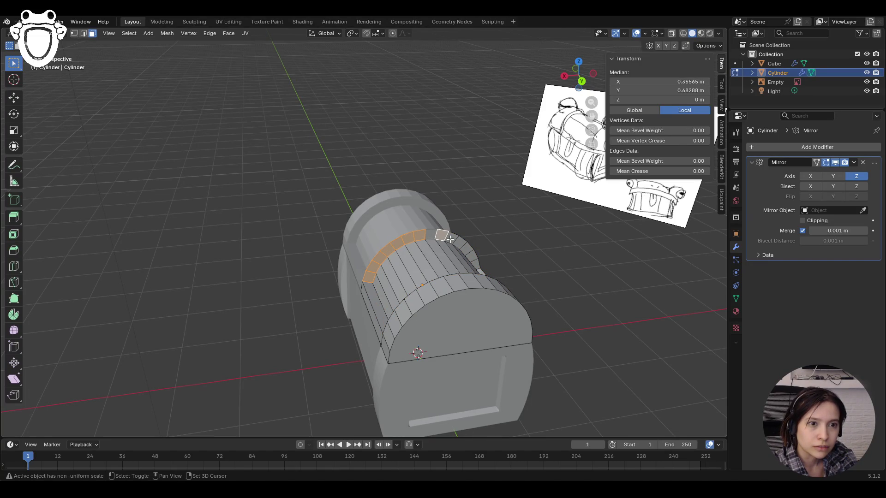
{"action": "middle_click_drag", "start_coordinate": [475, 263], "coordinate": [438, 260]}
Delete the selected arch faces with X > Faces
{"action": "key", "text": "x"}
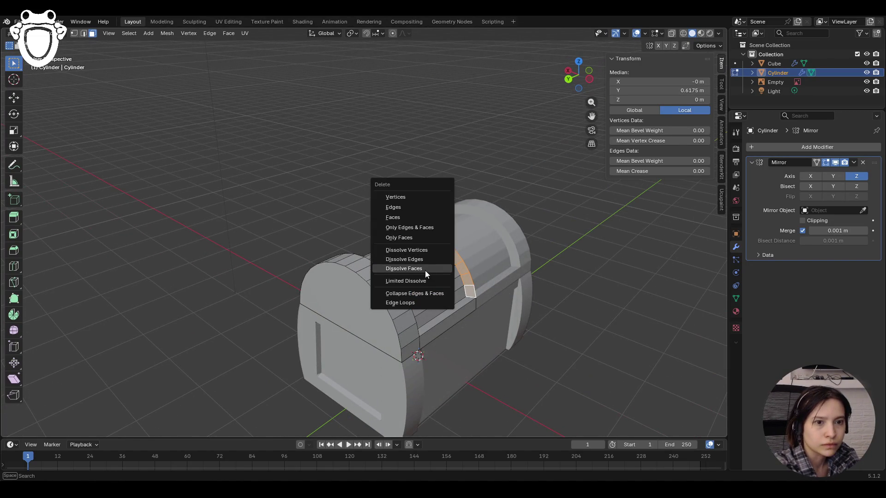
{"action": "left_click", "coordinate": [409, 215]}
{"action": "mouse_move", "coordinate": [317, 205]}
{"action": "middle_mouse_down"}
{"action": "mouse_move", "coordinate": [483, 194]}
{"action": "mouse_move", "coordinate": [444, 192]}
{"action": "middle_mouse_up"}
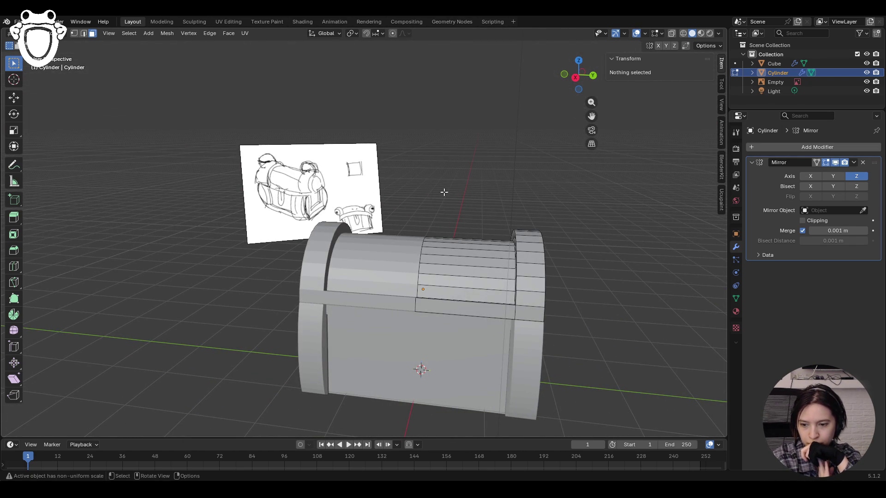
{"action": "scroll", "coordinate": [444, 191], "scroll_direction": "down", "scroll_amount": 5}
{"action": "middle_click_drag", "start_coordinate": [613, 281], "coordinate": [357, 266]}
{"action": "scroll", "coordinate": [357, 266], "scroll_direction": "up", "scroll_amount": 6}
{"action": "scroll", "coordinate": [545, 285], "scroll_direction": "down", "scroll_amount": 2}
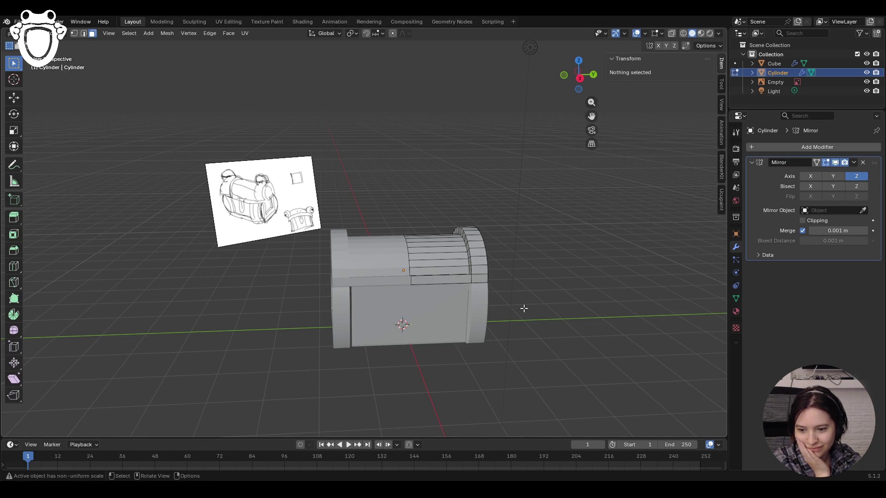
{"action": "mouse_move", "coordinate": [522, 300]}
{"action": "middle_mouse_down"}
{"action": "mouse_move", "coordinate": [516, 279]}
{"action": "mouse_move", "coordinate": [530, 279]}
{"action": "mouse_move", "coordinate": [445, 265]}
{"action": "mouse_move", "coordinate": [649, 269]}
{"action": "mouse_move", "coordinate": [510, 293]}
{"action": "mouse_move", "coordinate": [631, 230]}
{"action": "middle_mouse_up"}
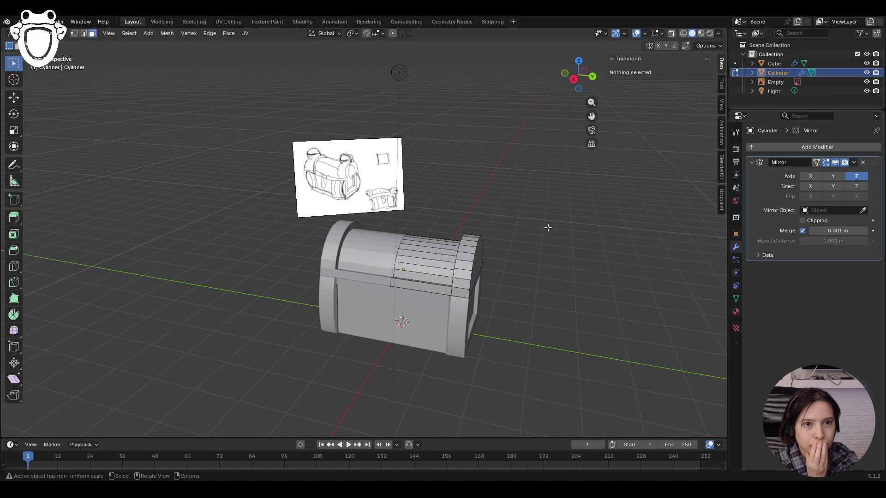
{"action": "mouse_move", "coordinate": [536, 247]}
{"action": "middle_mouse_down"}
{"action": "mouse_move", "coordinate": [512, 306]}
{"action": "mouse_move", "coordinate": [480, 323]}
{"action": "mouse_move", "coordinate": [531, 260]}
{"action": "middle_mouse_up"}
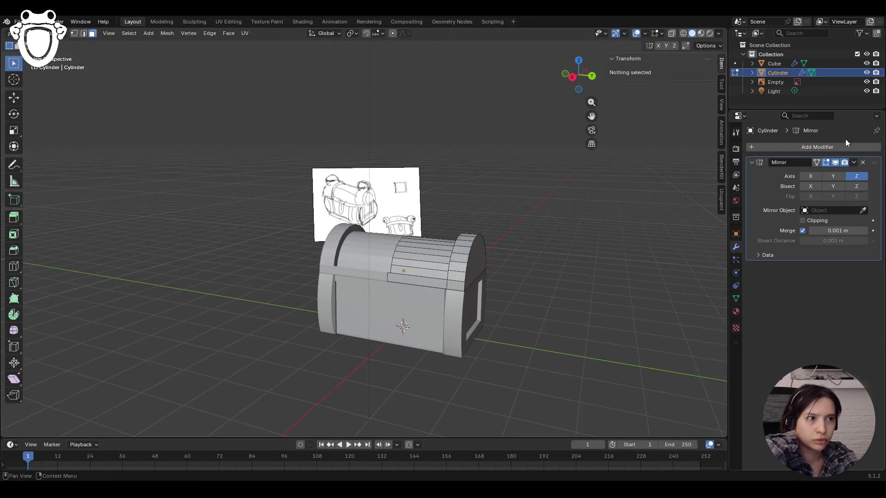
{"action": "left_click", "coordinate": [854, 162]}
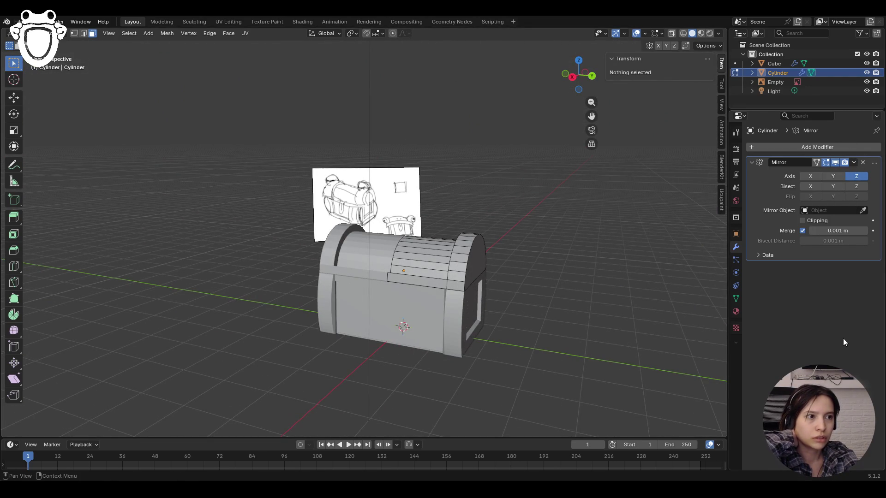
Switch to Object Mode and apply the lid's Mirror modifier
{"action": "left_click", "coordinate": [35, 33]}
{"action": "left_click", "coordinate": [51, 44]}
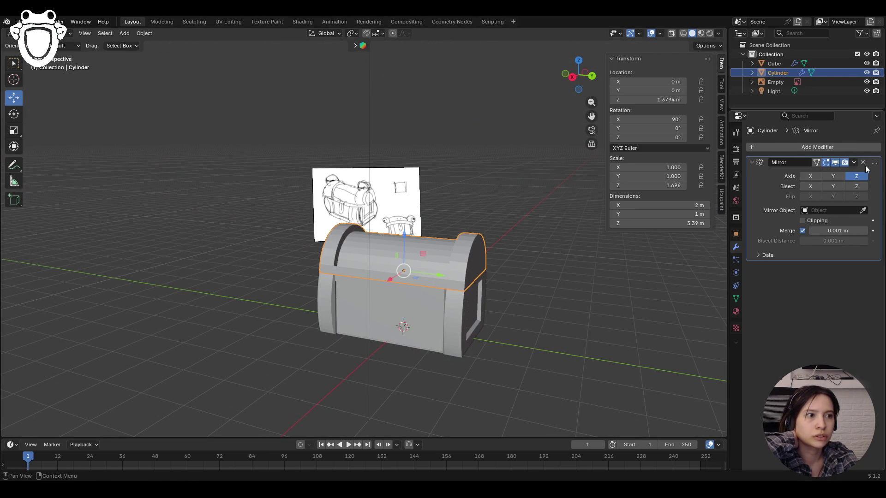
{"action": "left_click", "coordinate": [849, 164]}
{"action": "left_click", "coordinate": [835, 175]}
Select the chest base and apply its Mirror modifier
{"action": "left_click", "coordinate": [775, 63]}
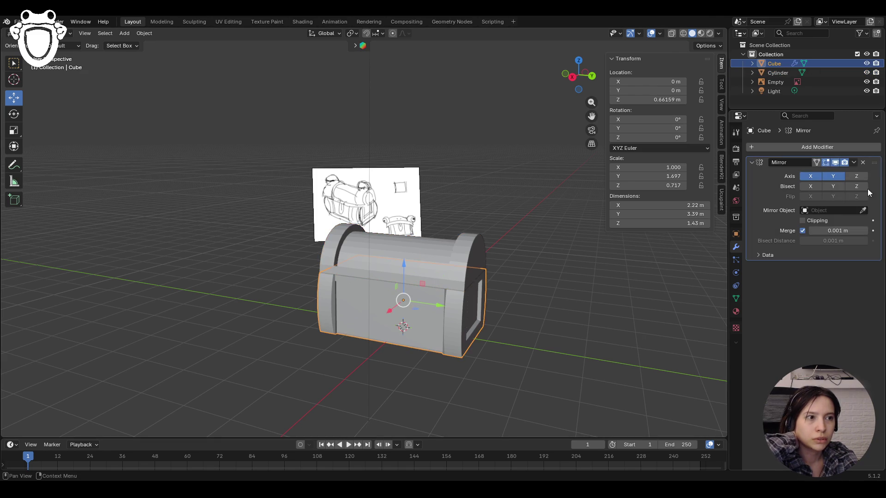
{"action": "left_click", "coordinate": [854, 164]}
{"action": "left_click", "coordinate": [817, 177]}
{"action": "left_click", "coordinate": [530, 330]}
{"action": "mouse_move", "coordinate": [530, 331]}
{"action": "middle_mouse_down"}
{"action": "mouse_move", "coordinate": [455, 343]}
{"action": "mouse_move", "coordinate": [550, 322]}
{"action": "mouse_move", "coordinate": [462, 344]}
{"action": "mouse_move", "coordinate": [527, 334]}
{"action": "mouse_move", "coordinate": [631, 354]}
{"action": "mouse_move", "coordinate": [688, 350]}
{"action": "mouse_move", "coordinate": [569, 314]}
{"action": "middle_mouse_up"}
Save the scene as Box.blend, then reselect the lid and view the chest from the front
{"action": "key", "text": "ctrl+s"}
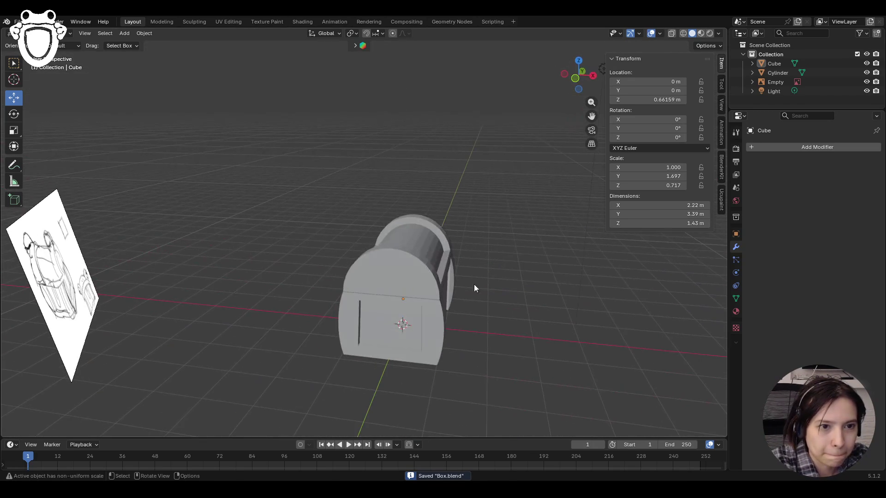
{"action": "left_click", "coordinate": [407, 252]}
{"action": "mouse_move", "coordinate": [518, 299]}
{"action": "middle_mouse_down"}
{"action": "mouse_move", "coordinate": [652, 301]}
{"action": "mouse_move", "coordinate": [607, 280]}
{"action": "middle_mouse_up"}
{"action": "mouse_move", "coordinate": [443, 235]}
{"action": "middle_mouse_down"}
{"action": "mouse_move", "coordinate": [510, 300]}
{"action": "mouse_move", "coordinate": [582, 301]}
{"action": "middle_mouse_up"}
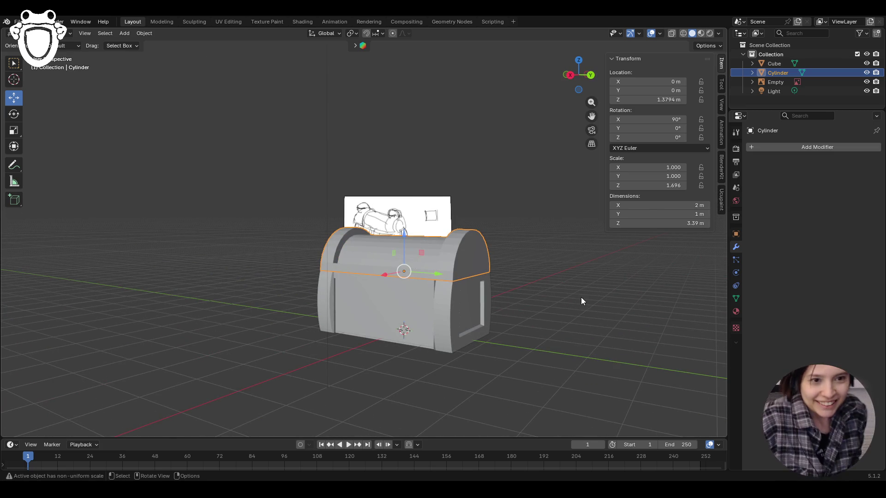
{"action": "middle_click_drag", "start_coordinate": [514, 277], "coordinate": [554, 309]}
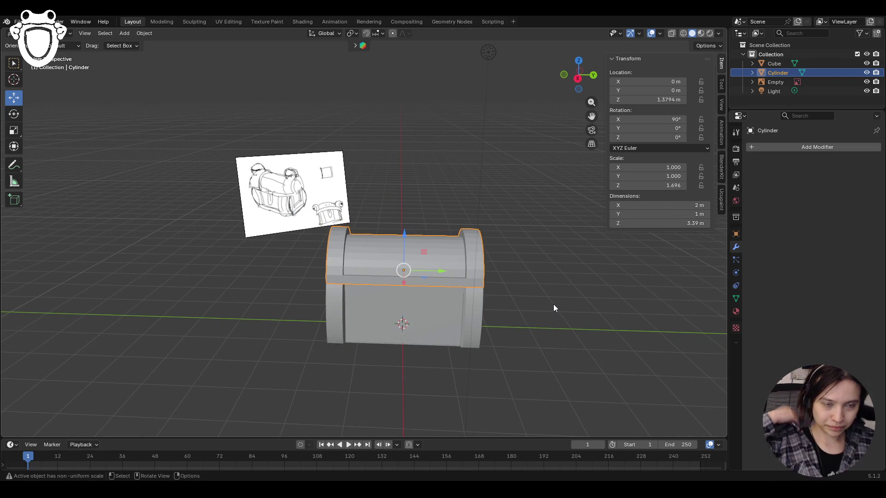
{"action": "left_click", "coordinate": [46, 33]}
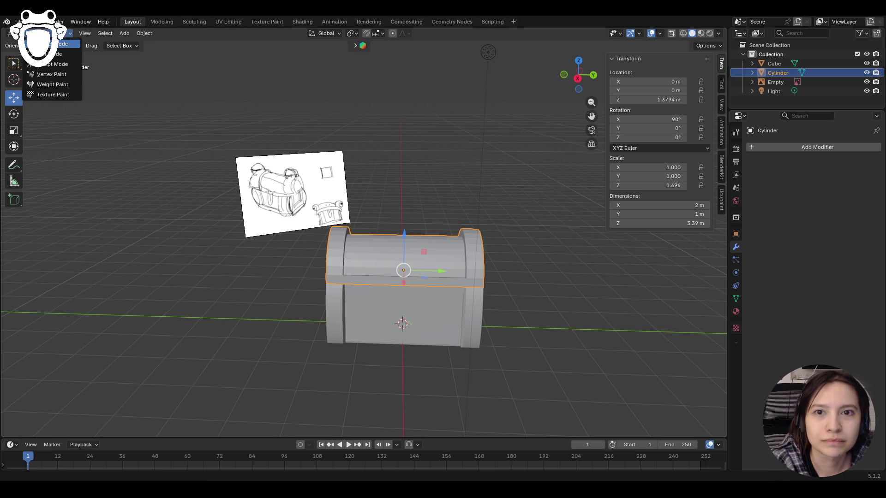
{"action": "middle_click_drag", "start_coordinate": [333, 301], "coordinate": [267, 304]}
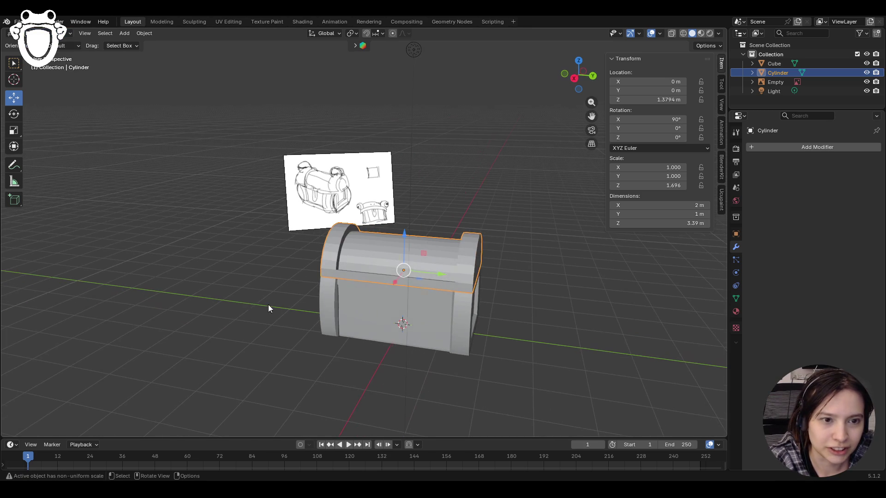
{"action": "left_click", "coordinate": [247, 302]}
{"action": "key", "text": "shift+a"}
{"action": "mouse_move", "coordinate": [242, 291]}
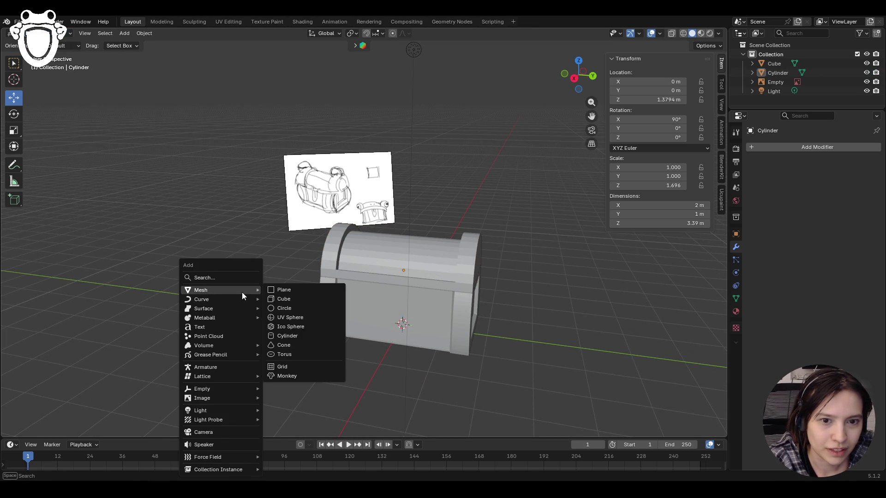
{"action": "left_click", "coordinate": [308, 319]}
{"action": "left_click_drag", "start_coordinate": [401, 292], "coordinate": [403, 190]}
{"action": "key", "text": "ctrl+z"}
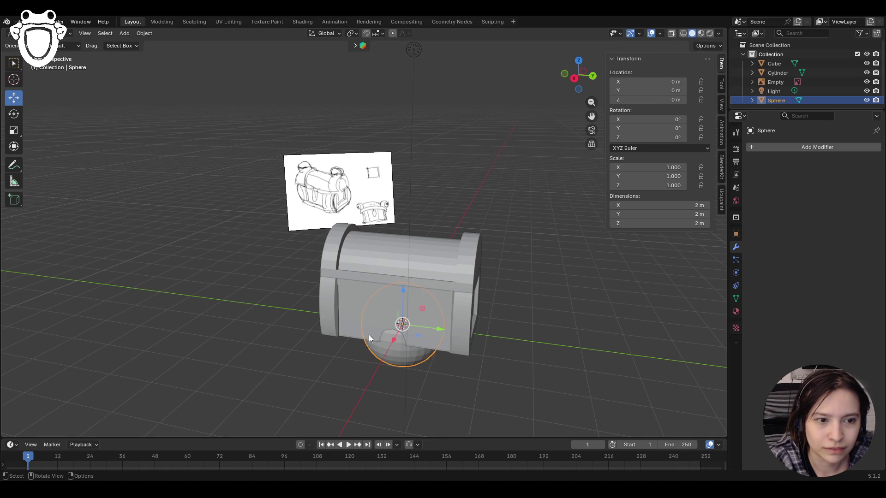
{"action": "key", "text": "ctrl+z"}
{"action": "key", "text": "shift+a"}
{"action": "mouse_move", "coordinate": [350, 288]}
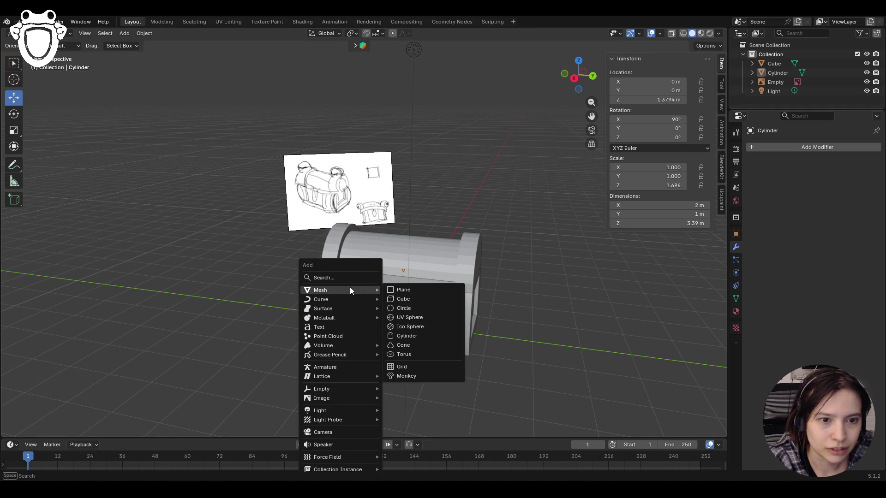
{"action": "left_click", "coordinate": [416, 318]}
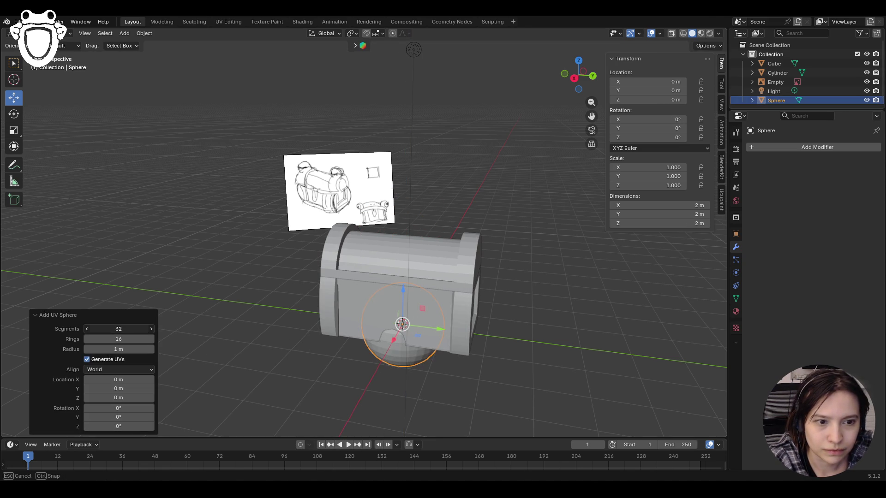
{"action": "left_click_drag", "start_coordinate": [118, 328], "coordinate": [136, 329]}
{"action": "left_click_drag", "start_coordinate": [400, 291], "coordinate": [403, 182]}
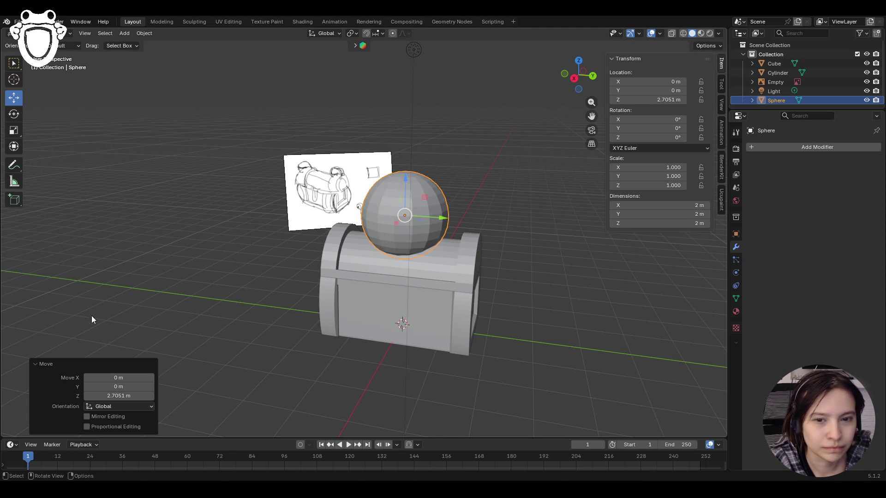
{"action": "left_click_drag", "start_coordinate": [438, 223], "coordinate": [586, 271]}
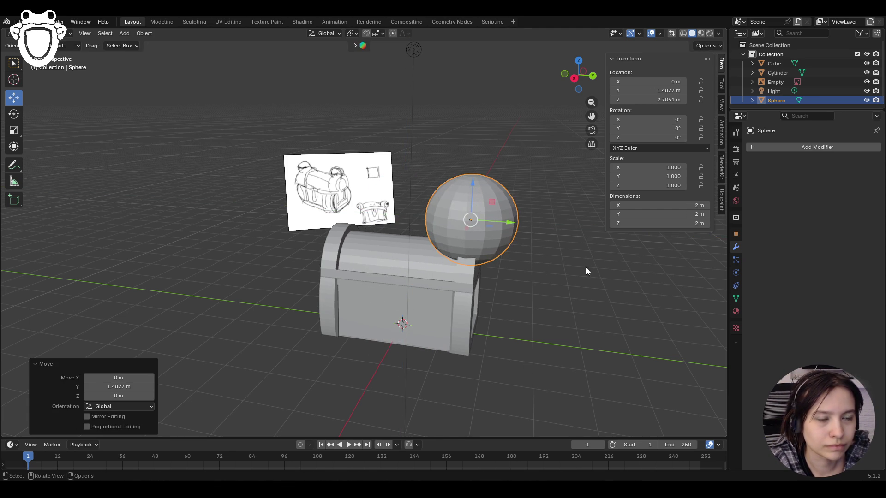
{"action": "key", "text": "s"}
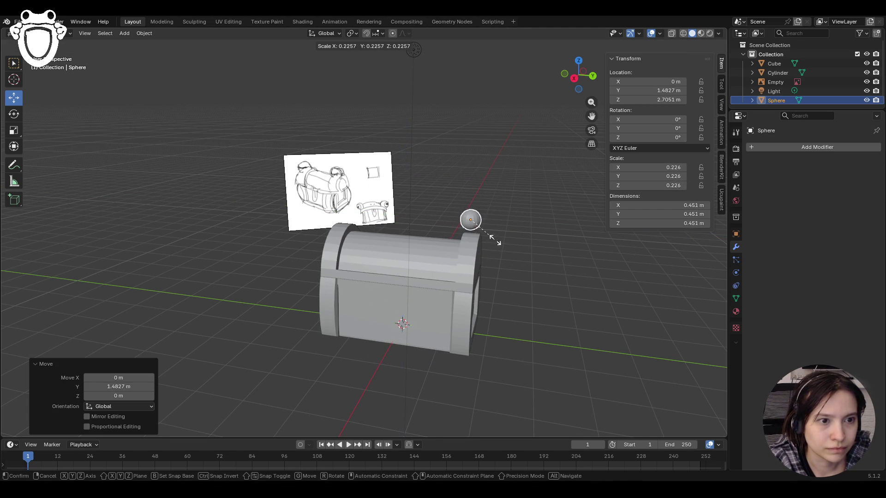
{"action": "left_click", "coordinate": [517, 239]}
{"action": "left_click_drag", "start_coordinate": [472, 183], "coordinate": [472, 191]}
{"action": "mouse_move", "coordinate": [472, 192]}
{"action": "middle_mouse_down"}
{"action": "mouse_move", "coordinate": [581, 273]}
{"action": "mouse_move", "coordinate": [490, 261]}
{"action": "mouse_move", "coordinate": [578, 269]}
{"action": "mouse_move", "coordinate": [531, 233]}
{"action": "mouse_move", "coordinate": [485, 240]}
{"action": "middle_mouse_up"}
{"action": "left_click_drag", "start_coordinate": [438, 234], "coordinate": [402, 237]}
{"action": "left_click_drag", "start_coordinate": [453, 203], "coordinate": [451, 218]}
{"action": "left_click_drag", "start_coordinate": [420, 244], "coordinate": [434, 243]}
{"action": "mouse_move", "coordinate": [434, 244]}
{"action": "middle_mouse_down"}
{"action": "mouse_move", "coordinate": [550, 314]}
{"action": "mouse_move", "coordinate": [491, 304]}
{"action": "mouse_move", "coordinate": [631, 303]}
{"action": "mouse_move", "coordinate": [560, 326]}
{"action": "mouse_move", "coordinate": [609, 330]}
{"action": "mouse_move", "coordinate": [599, 319]}
{"action": "mouse_move", "coordinate": [529, 333]}
{"action": "mouse_move", "coordinate": [403, 290]}
{"action": "middle_mouse_up"}
{"action": "left_click", "coordinate": [560, 326]}
{"action": "mouse_move", "coordinate": [436, 335]}
{"action": "middle_mouse_down"}
{"action": "mouse_move", "coordinate": [531, 344]}
{"action": "mouse_move", "coordinate": [439, 234]}
{"action": "middle_mouse_up"}
{"action": "left_click", "coordinate": [452, 229]}
{"action": "key", "text": "Delete"}
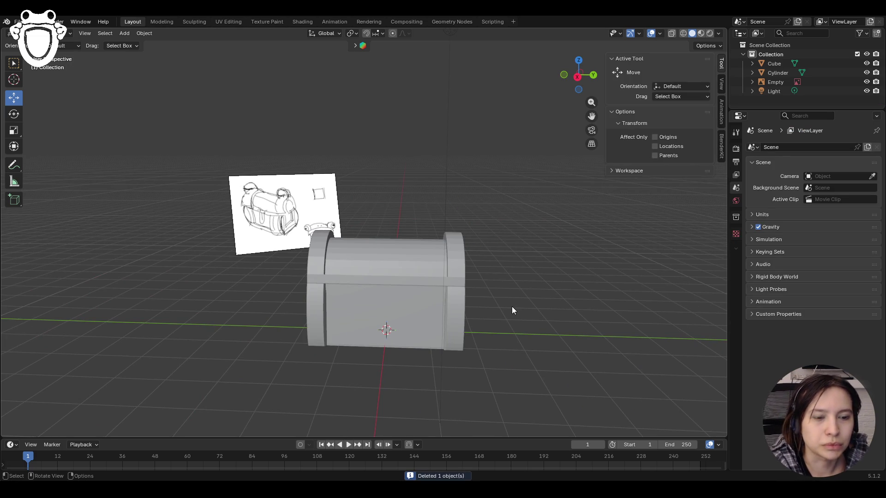
Add a stray UV sphere at the origin and delete it again
{"action": "middle_click_drag", "start_coordinate": [505, 309], "coordinate": [432, 320]}
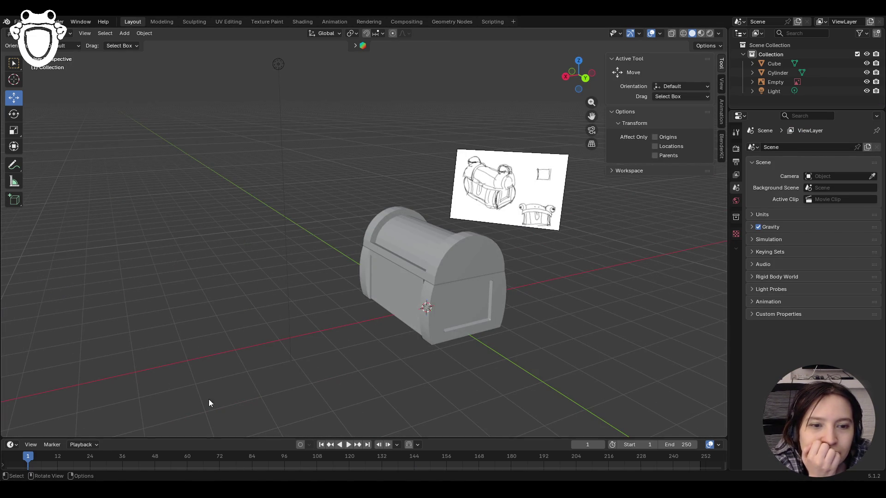
{"action": "mouse_move", "coordinate": [301, 341]}
{"action": "middle_mouse_down"}
{"action": "mouse_move", "coordinate": [462, 316]}
{"action": "mouse_move", "coordinate": [432, 318]}
{"action": "mouse_move", "coordinate": [458, 316]}
{"action": "mouse_move", "coordinate": [387, 240]}
{"action": "middle_mouse_up"}
{"action": "mouse_move", "coordinate": [537, 248]}
{"action": "middle_mouse_down"}
{"action": "mouse_move", "coordinate": [392, 271]}
{"action": "mouse_move", "coordinate": [447, 261]}
{"action": "mouse_move", "coordinate": [502, 281]}
{"action": "mouse_move", "coordinate": [491, 277]}
{"action": "mouse_move", "coordinate": [541, 276]}
{"action": "mouse_move", "coordinate": [524, 278]}
{"action": "middle_mouse_up"}
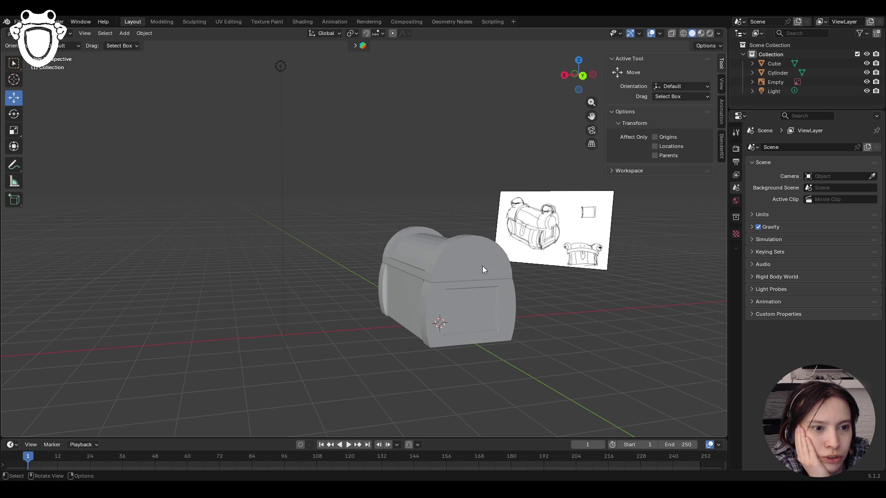
{"action": "mouse_move", "coordinate": [473, 255]}
{"action": "middle_mouse_down"}
{"action": "mouse_move", "coordinate": [478, 278]}
{"action": "mouse_move", "coordinate": [418, 282]}
{"action": "mouse_move", "coordinate": [472, 278]}
{"action": "middle_mouse_up"}
{"action": "key", "text": "shift+r"}
{"action": "key", "text": "alt+g"}
{"action": "key", "text": "Delete"}
Select the lid and give it a Mirror modifier across the Z axis
{"action": "left_click", "coordinate": [478, 282]}
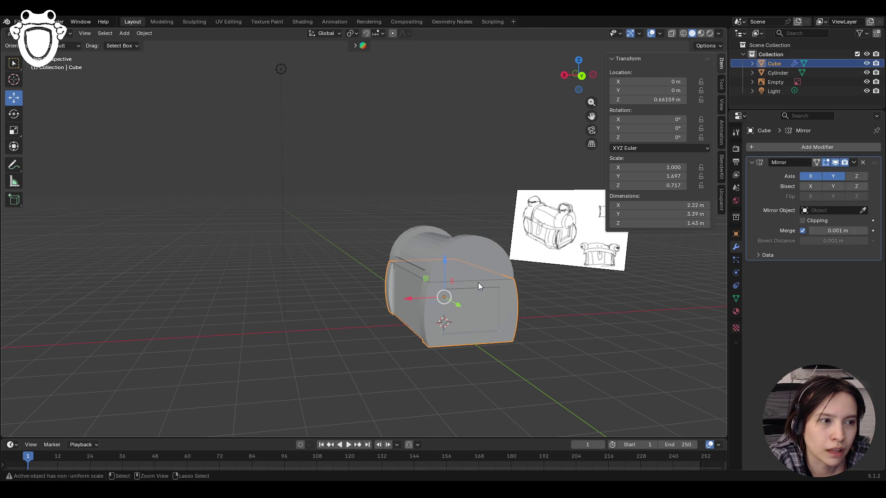
{"action": "left_click", "coordinate": [478, 283]}
{"action": "key", "text": "ctrl+l"}
{"action": "left_click", "coordinate": [593, 330]}
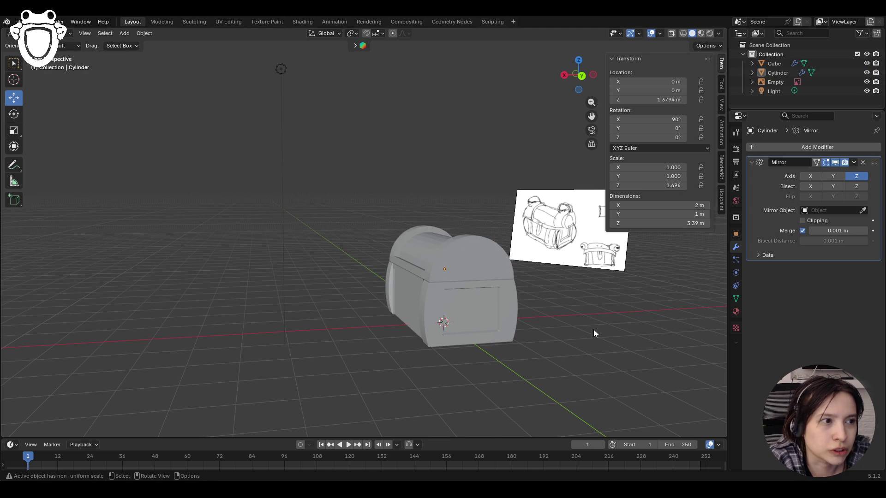
{"action": "middle_click_drag", "start_coordinate": [594, 329], "coordinate": [206, 139]}
Switch the lid to Edit Mode and select its arched end face
{"action": "left_click", "coordinate": [51, 33]}
{"action": "left_click", "coordinate": [51, 54]}
{"action": "middle_click_drag", "start_coordinate": [277, 185], "coordinate": [477, 264]}
{"action": "left_click", "coordinate": [477, 264]}
{"action": "middle_click_drag", "start_coordinate": [551, 295], "coordinate": [480, 266]}
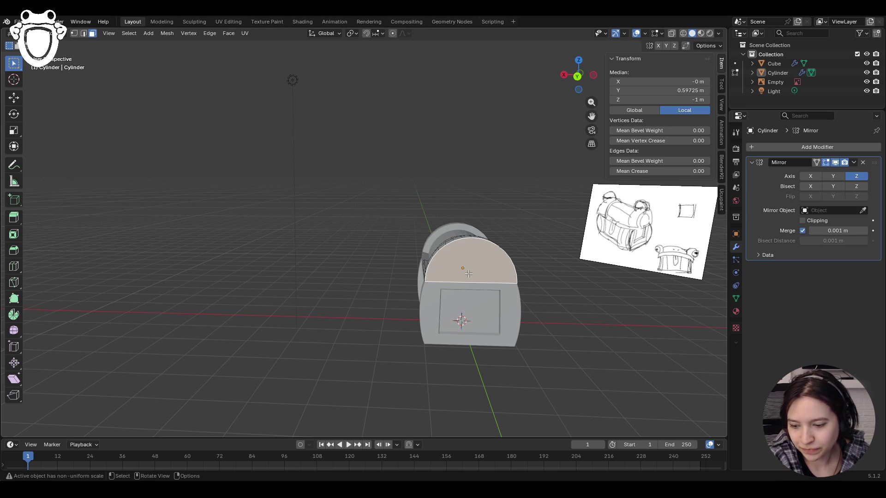
Centre the lid, clear the selection, and return to the box select tool
{"action": "scroll", "coordinate": [515, 324], "scroll_direction": "up", "scroll_amount": 5}
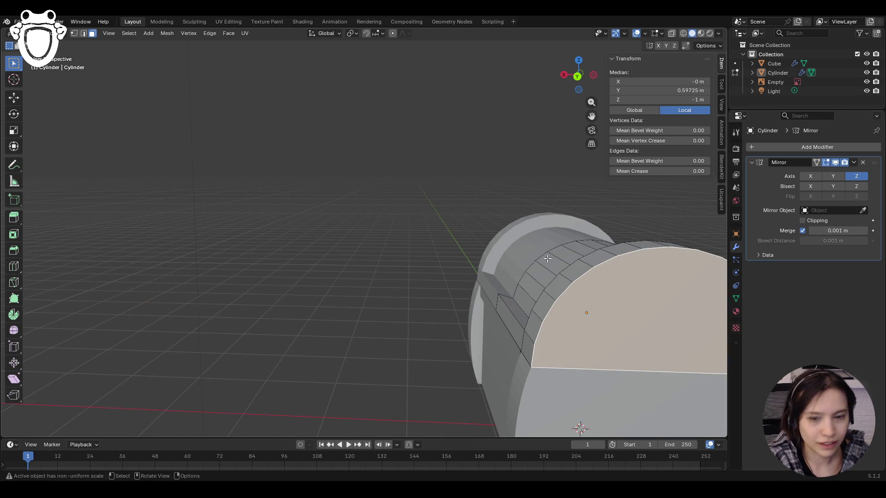
{"action": "scroll", "coordinate": [421, 325], "scroll_direction": "down", "scroll_amount": 1}
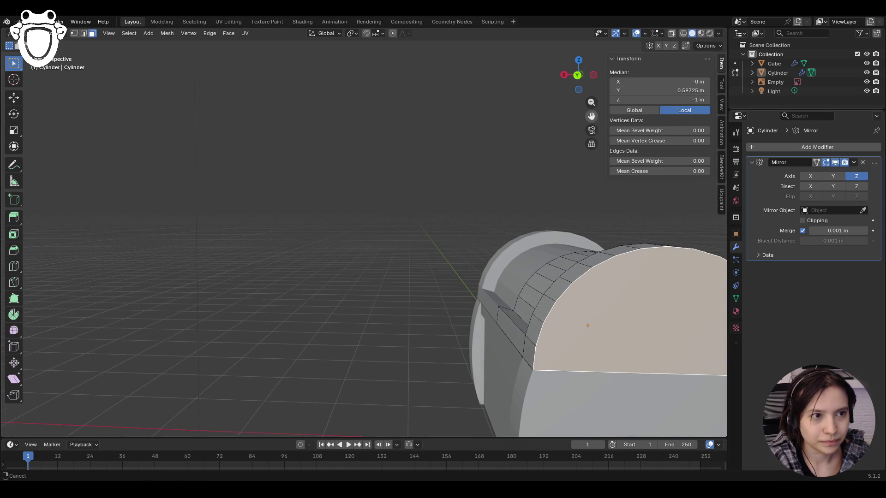
{"action": "left_click_drag", "start_coordinate": [592, 116], "coordinate": [402, 46]}
{"action": "scroll", "coordinate": [76, 69], "scroll_direction": "down", "scroll_amount": 3}
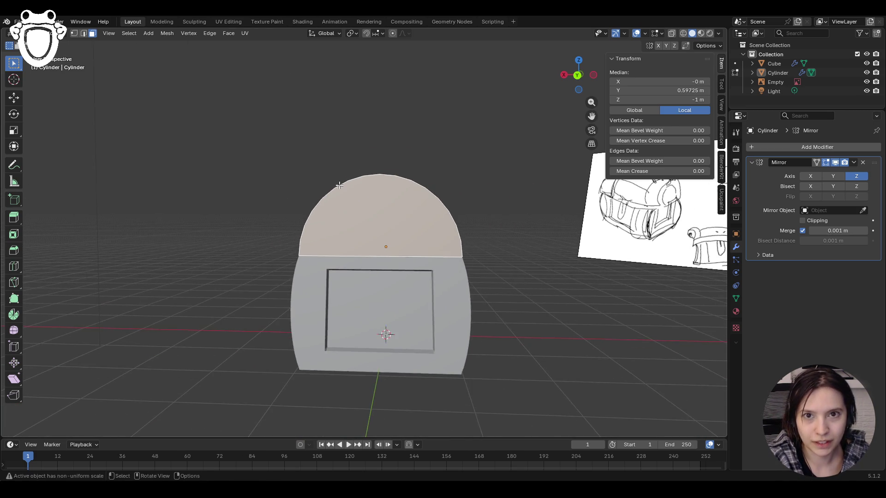
{"action": "left_click", "coordinate": [312, 154]}
{"action": "mouse_move", "coordinate": [312, 154]}
{"action": "middle_mouse_down"}
{"action": "mouse_move", "coordinate": [374, 196]}
{"action": "mouse_move", "coordinate": [240, 144]}
{"action": "middle_mouse_up"}
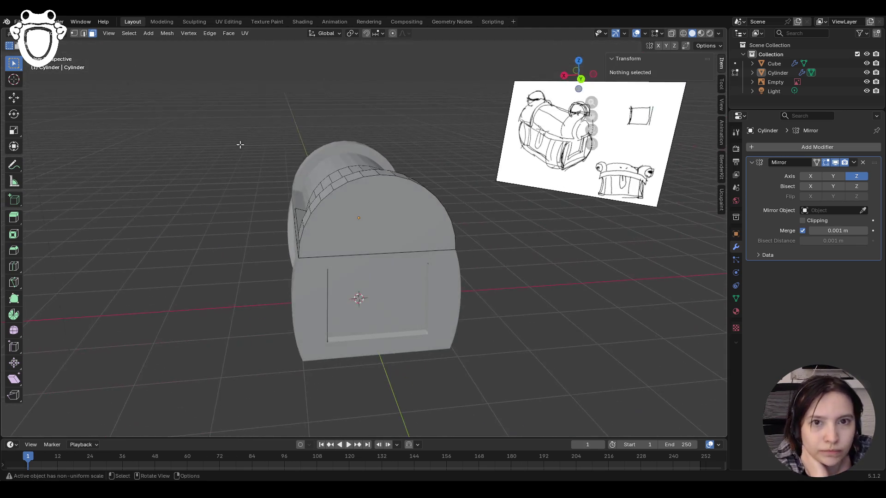
{"action": "left_click", "coordinate": [14, 267]}
{"action": "middle_click_drag", "start_coordinate": [304, 226], "coordinate": [333, 240]}
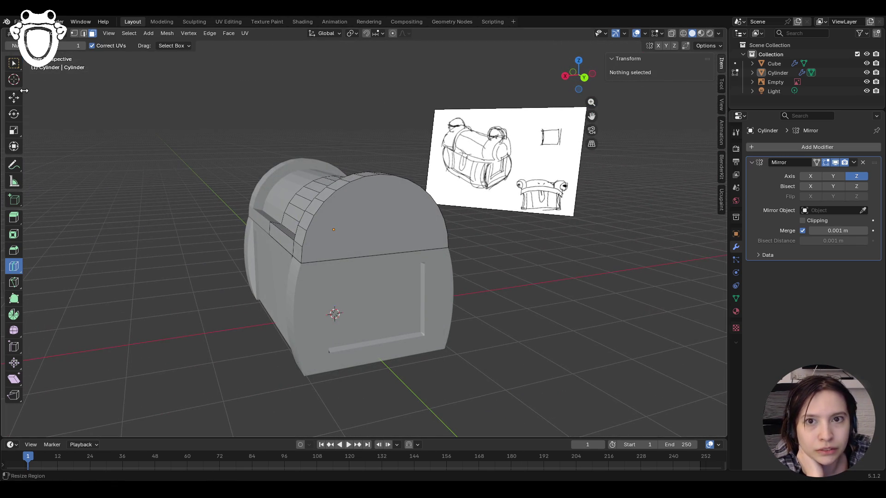
{"action": "left_click", "coordinate": [14, 63]}
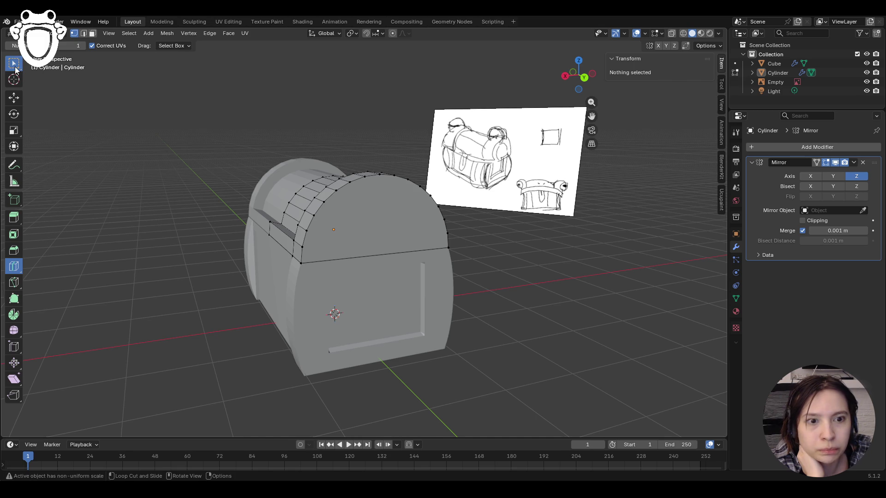
Select two lid vertices and dissolve the edge across the lid end
{"action": "left_click", "coordinate": [305, 250]}
{"action": "mouse_move", "coordinate": [304, 251]}
{"action": "middle_mouse_down"}
{"action": "mouse_move", "coordinate": [469, 247]}
{"action": "mouse_move", "coordinate": [455, 274]}
{"action": "middle_mouse_up"}
{"action": "left_click", "coordinate": [469, 247], "text": "shift"}
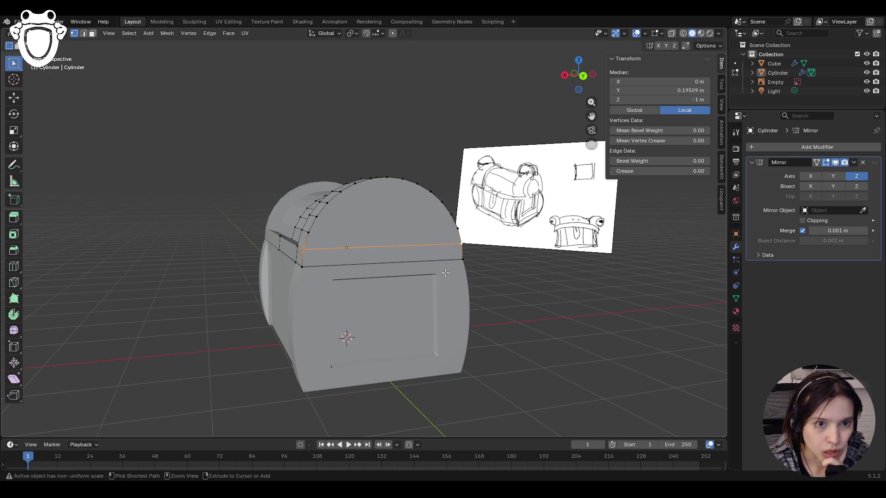
{"action": "key", "text": "ctrl+x"}
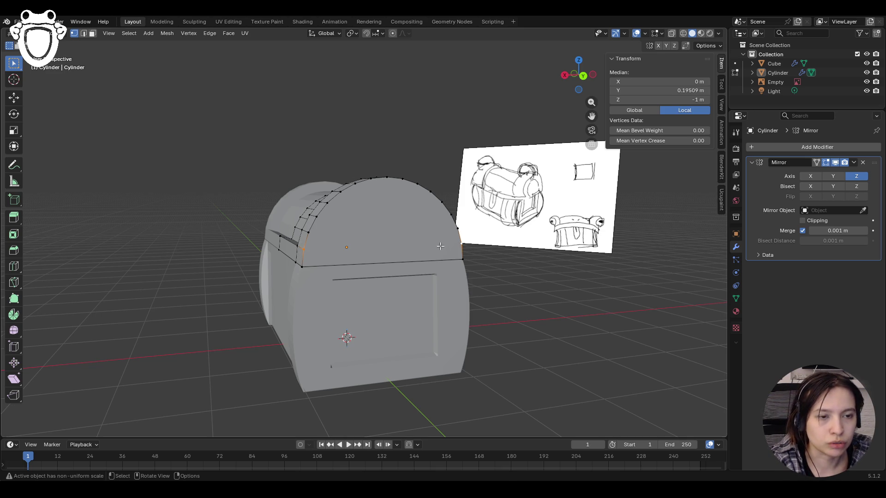
{"action": "middle_click_drag", "start_coordinate": [439, 245], "coordinate": [423, 243]}
Box-select the lid's arched end faces and start insetting them
{"action": "left_click_drag", "start_coordinate": [280, 149], "coordinate": [476, 318]}
{"action": "mouse_move", "coordinate": [503, 311]}
{"action": "middle_mouse_down"}
{"action": "mouse_move", "coordinate": [446, 315]}
{"action": "mouse_move", "coordinate": [475, 296]}
{"action": "mouse_move", "coordinate": [637, 298]}
{"action": "mouse_move", "coordinate": [531, 296]}
{"action": "middle_mouse_up"}
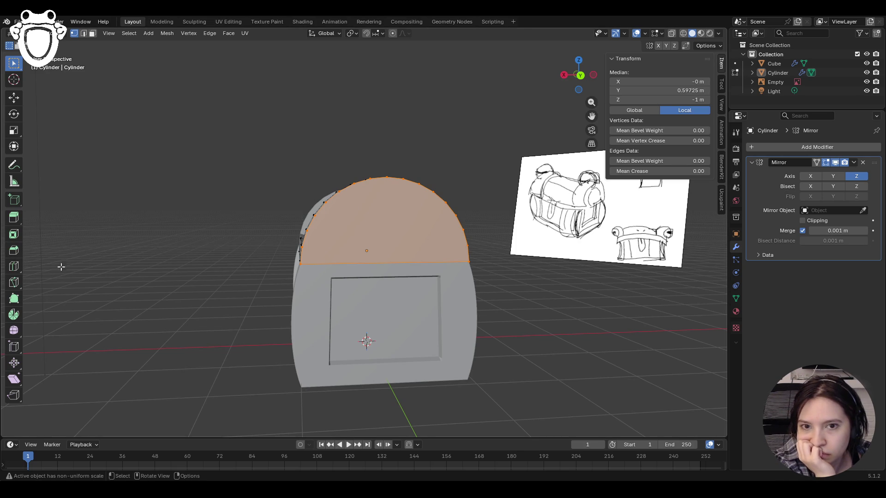
{"action": "key", "text": "i"}
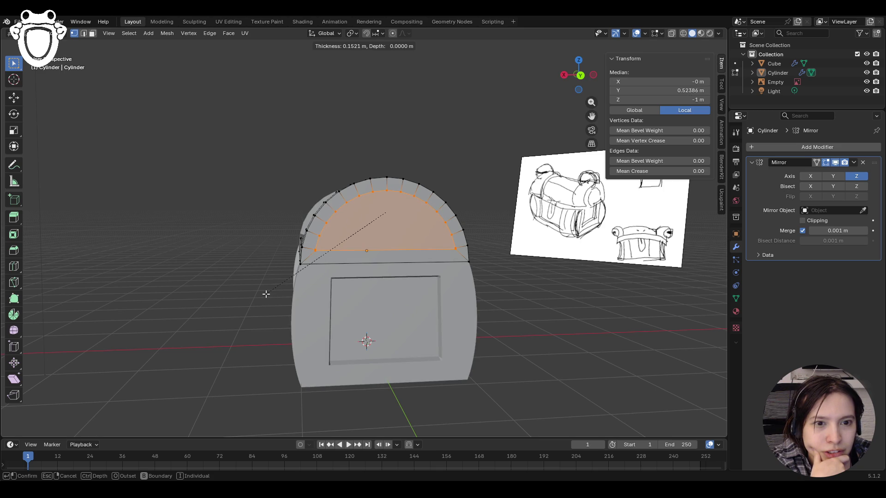
Confirm the arched end inset at 0.1625 m thickness
{"action": "left_click", "coordinate": [268, 294]}
{"action": "mouse_move", "coordinate": [216, 302]}
{"action": "middle_mouse_down"}
{"action": "mouse_move", "coordinate": [291, 340]}
{"action": "mouse_move", "coordinate": [259, 342]}
{"action": "mouse_move", "coordinate": [240, 296]}
{"action": "mouse_move", "coordinate": [212, 295]}
{"action": "mouse_move", "coordinate": [251, 300]}
{"action": "mouse_move", "coordinate": [232, 309]}
{"action": "mouse_move", "coordinate": [291, 358]}
{"action": "mouse_move", "coordinate": [351, 323]}
{"action": "middle_mouse_up"}
{"action": "scroll", "coordinate": [420, 299], "scroll_direction": "up", "scroll_amount": 5}
{"action": "scroll", "coordinate": [420, 298], "scroll_direction": "down", "scroll_amount": 5}
{"action": "mouse_move", "coordinate": [245, 376]}
{"action": "middle_mouse_down"}
{"action": "mouse_move", "coordinate": [237, 300]}
{"action": "mouse_move", "coordinate": [174, 297]}
{"action": "mouse_move", "coordinate": [277, 299]}
{"action": "middle_mouse_up"}
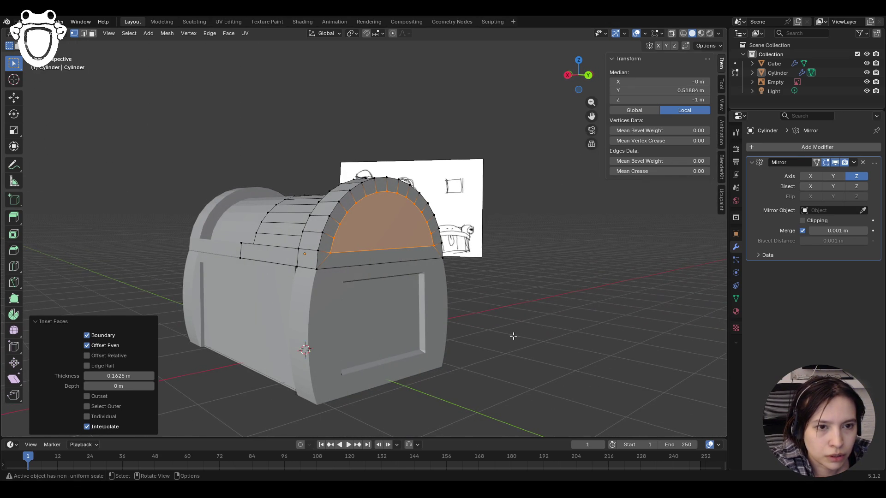
Push the inset face 0.17655 m inward along Z, then clear the selection
{"action": "key", "text": "g"}
{"action": "key", "text": "z"}
{"action": "key", "text": "z"}
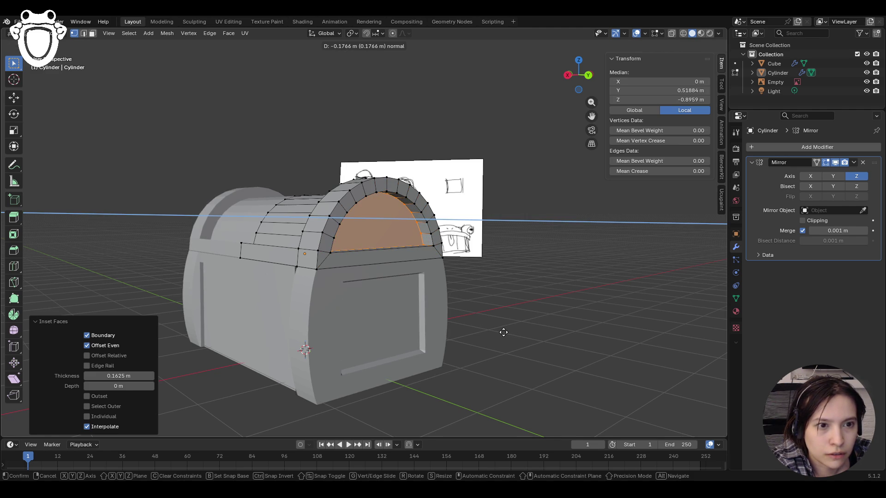
{"action": "left_click", "coordinate": [503, 332]}
{"action": "mouse_move", "coordinate": [504, 333]}
{"action": "middle_mouse_down"}
{"action": "mouse_move", "coordinate": [534, 328]}
{"action": "mouse_move", "coordinate": [409, 324]}
{"action": "mouse_move", "coordinate": [499, 323]}
{"action": "mouse_move", "coordinate": [461, 326]}
{"action": "mouse_move", "coordinate": [526, 340]}
{"action": "mouse_move", "coordinate": [484, 339]}
{"action": "middle_mouse_up"}
{"action": "scroll", "coordinate": [497, 306], "scroll_direction": "down", "scroll_amount": 2}
{"action": "left_click", "coordinate": [493, 305]}
{"action": "mouse_move", "coordinate": [494, 304]}
{"action": "middle_mouse_down"}
{"action": "mouse_move", "coordinate": [459, 297]}
{"action": "mouse_move", "coordinate": [473, 298]}
{"action": "middle_mouse_up"}
{"action": "left_click", "coordinate": [13, 70]}
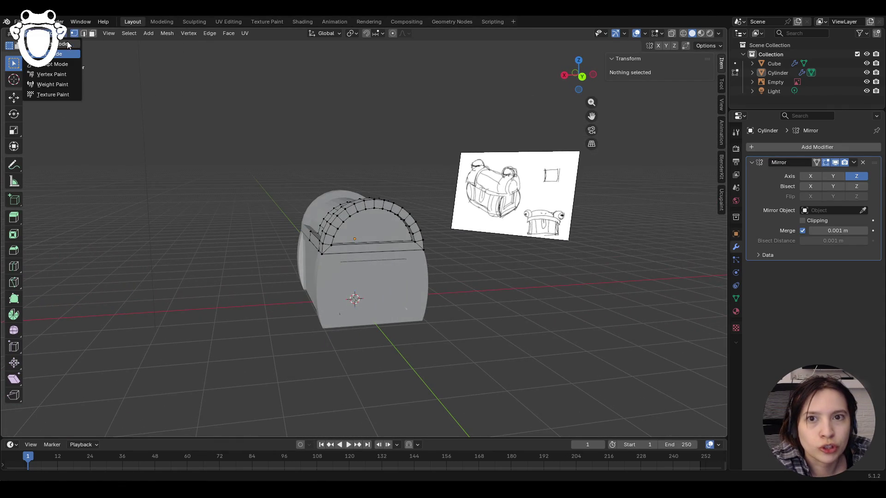
Select the chest body and switch it into Edit Mode
{"action": "key", "text": "Tab"}
{"action": "left_click", "coordinate": [352, 300]}
{"action": "left_click", "coordinate": [55, 33]}
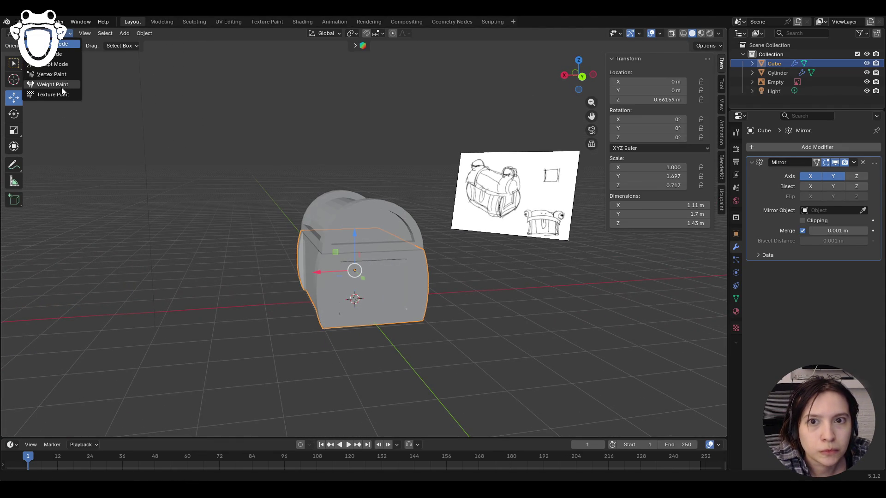
{"action": "left_click", "coordinate": [41, 94]}
{"action": "scroll", "coordinate": [403, 315], "scroll_direction": "down", "scroll_amount": 2}
{"action": "key", "text": "ctrl+Tab"}
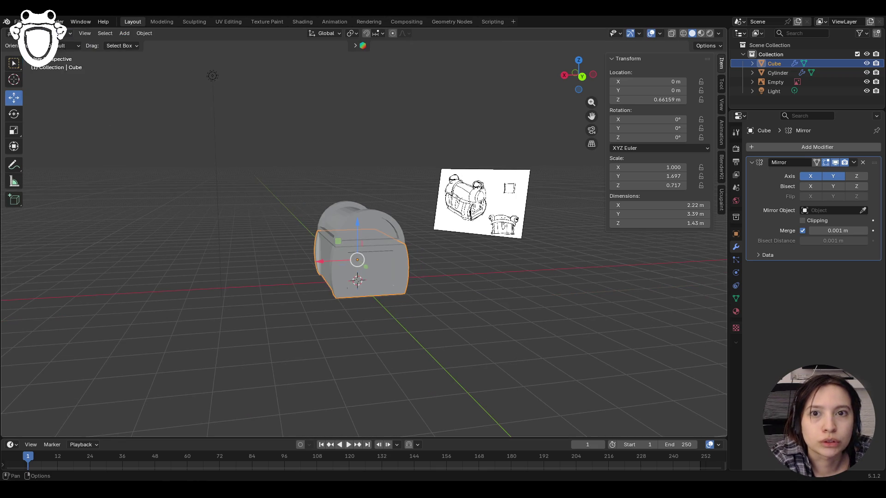
{"action": "left_click", "coordinate": [55, 33]}
{"action": "left_click", "coordinate": [54, 57]}
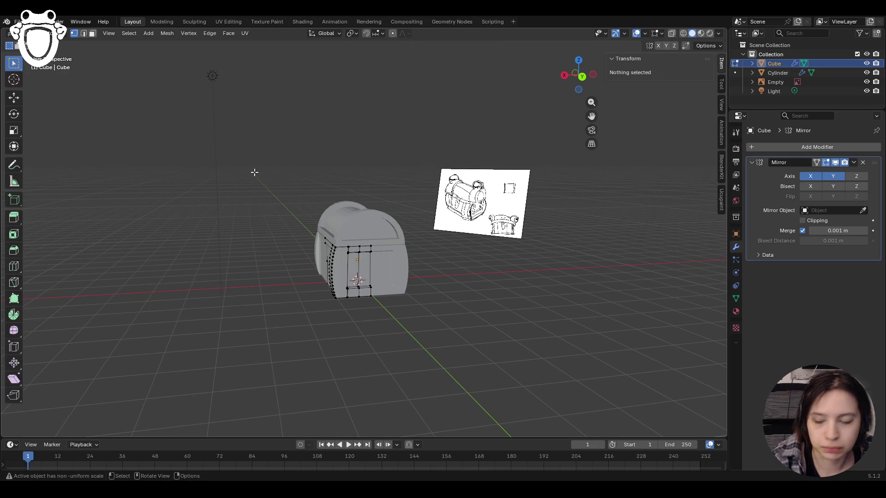
In edge select, pick two edges of the inset frame
{"action": "middle_click_drag", "start_coordinate": [274, 207], "coordinate": [297, 283]}
{"action": "scroll", "coordinate": [297, 283], "scroll_direction": "up", "scroll_amount": 5}
{"action": "mouse_move", "coordinate": [395, 356]}
{"action": "middle_mouse_down"}
{"action": "mouse_move", "coordinate": [366, 296]}
{"action": "mouse_move", "coordinate": [303, 300]}
{"action": "mouse_move", "coordinate": [296, 344]}
{"action": "mouse_move", "coordinate": [307, 356]}
{"action": "mouse_move", "coordinate": [272, 351]}
{"action": "mouse_move", "coordinate": [336, 358]}
{"action": "mouse_move", "coordinate": [272, 355]}
{"action": "mouse_move", "coordinate": [256, 318]}
{"action": "middle_mouse_up"}
{"action": "middle_click_drag", "start_coordinate": [566, 274], "coordinate": [630, 100]}
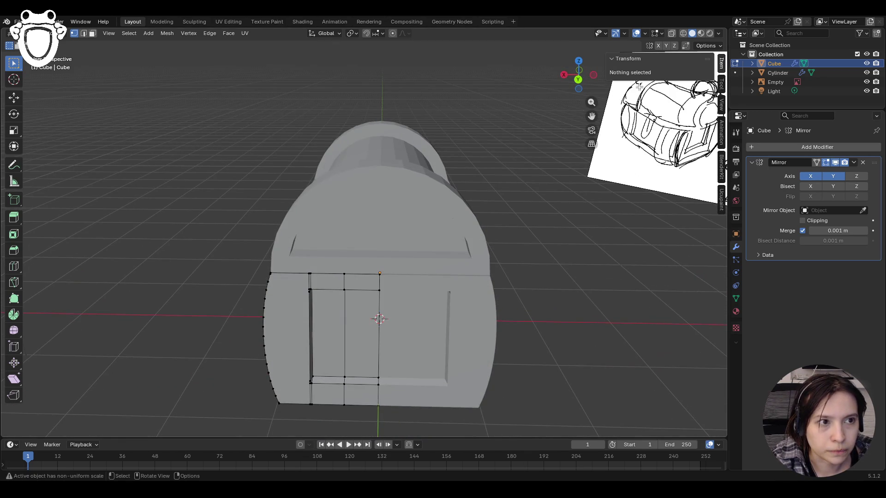
{"action": "mouse_move", "coordinate": [461, 230]}
{"action": "middle_mouse_down"}
{"action": "mouse_move", "coordinate": [456, 263]}
{"action": "mouse_move", "coordinate": [397, 267]}
{"action": "middle_mouse_up"}
{"action": "key", "text": "2"}
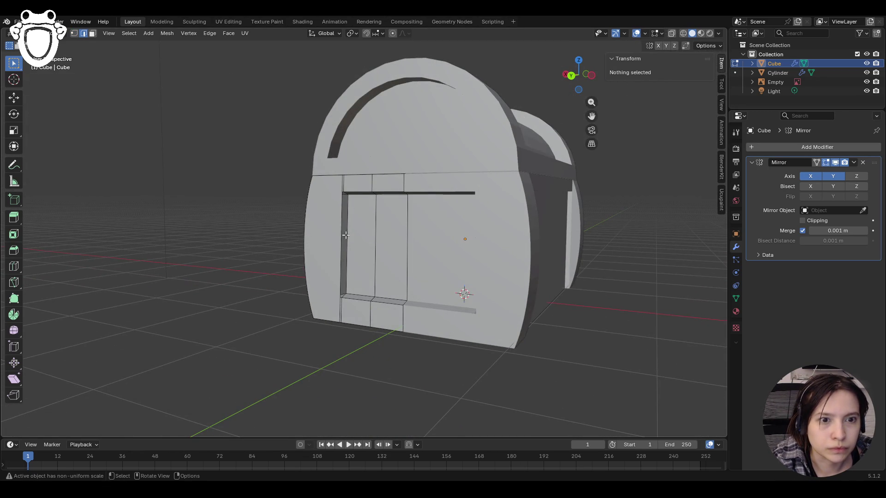
{"action": "left_click", "coordinate": [346, 235]}
{"action": "mouse_move", "coordinate": [346, 235]}
{"action": "middle_mouse_down"}
{"action": "mouse_move", "coordinate": [346, 193]}
{"action": "mouse_move", "coordinate": [323, 153]}
{"action": "middle_mouse_up"}
{"action": "scroll", "coordinate": [323, 152], "scroll_direction": "up", "scroll_amount": 5}
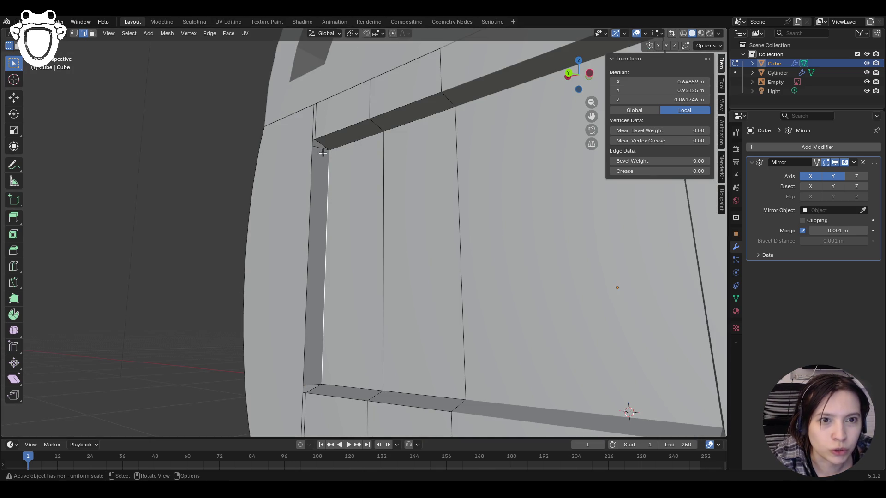
{"action": "left_click", "coordinate": [309, 208], "text": "shift"}
{"action": "mouse_move", "coordinate": [326, 201]}
{"action": "middle_mouse_down"}
{"action": "mouse_move", "coordinate": [453, 291]}
{"action": "mouse_move", "coordinate": [358, 256]}
{"action": "middle_mouse_up"}
Try sliding the selected frame edges along X, then undo the move
{"action": "left_click", "coordinate": [14, 97]}
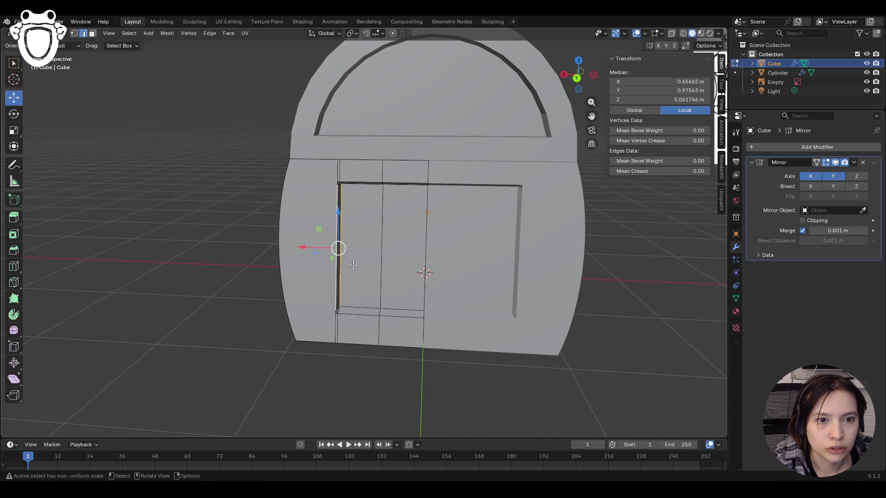
{"action": "left_click_drag", "start_coordinate": [306, 247], "coordinate": [289, 247]}
{"action": "mouse_move", "coordinate": [323, 250]}
{"action": "middle_mouse_down"}
{"action": "mouse_move", "coordinate": [447, 209]}
{"action": "mouse_move", "coordinate": [491, 292]}
{"action": "mouse_move", "coordinate": [256, 309]}
{"action": "mouse_move", "coordinate": [502, 315]}
{"action": "mouse_move", "coordinate": [489, 286]}
{"action": "middle_mouse_up"}
{"action": "key", "text": "ctrl+z"}
Select the left and right vertical edges of the frame strip
{"action": "middle_click_drag", "start_coordinate": [145, 152], "coordinate": [454, 267]}
{"action": "scroll", "coordinate": [330, 337], "scroll_direction": "up", "scroll_amount": 5}
{"action": "left_click", "coordinate": [327, 342], "text": "shift"}
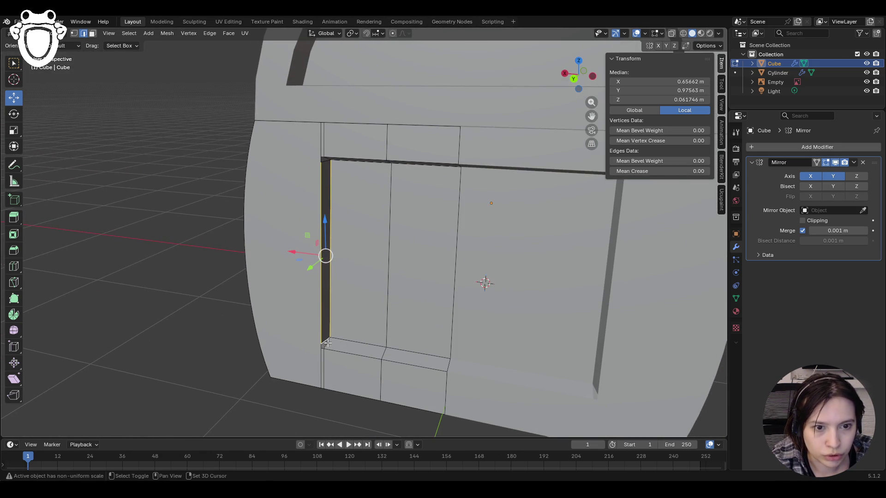
{"action": "left_click", "coordinate": [327, 342], "text": "shift"}
{"action": "left_click", "coordinate": [324, 161], "text": "shift"}
{"action": "middle_click_drag", "start_coordinate": [324, 161], "coordinate": [326, 168]}
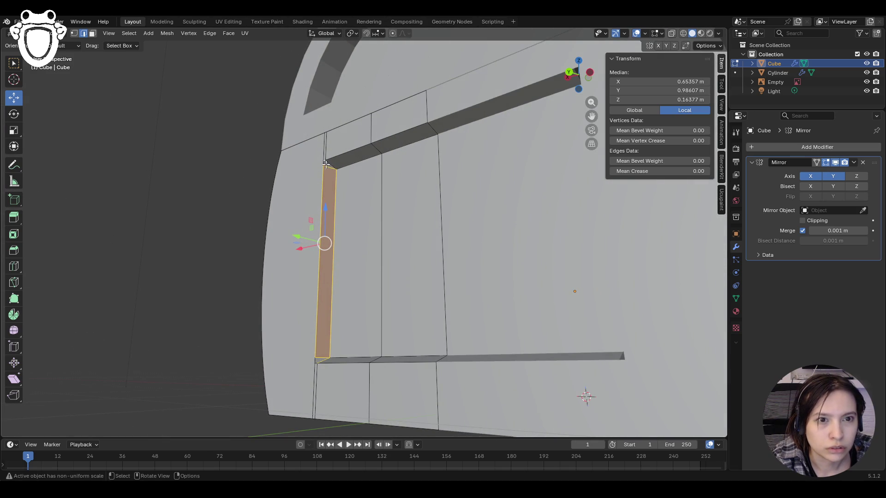
{"action": "left_click", "coordinate": [330, 164]}
{"action": "left_click", "coordinate": [328, 167], "text": "shift"}
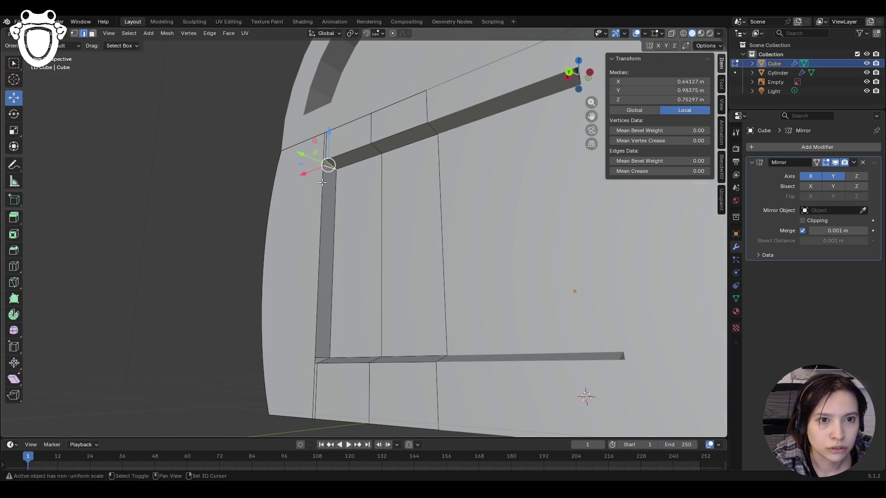
{"action": "left_click", "coordinate": [324, 162], "text": "shift"}
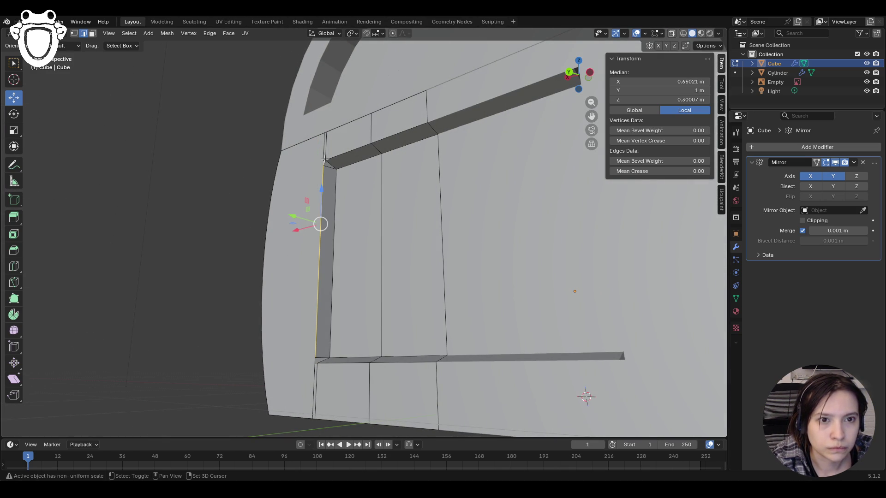
{"action": "left_click", "coordinate": [315, 359], "text": "shift"}
{"action": "mouse_move", "coordinate": [315, 359]}
{"action": "middle_mouse_down"}
{"action": "mouse_move", "coordinate": [332, 346]}
{"action": "mouse_move", "coordinate": [337, 359]}
{"action": "mouse_move", "coordinate": [372, 360]}
{"action": "middle_mouse_up"}
{"action": "left_click", "coordinate": [332, 346], "text": "shift"}
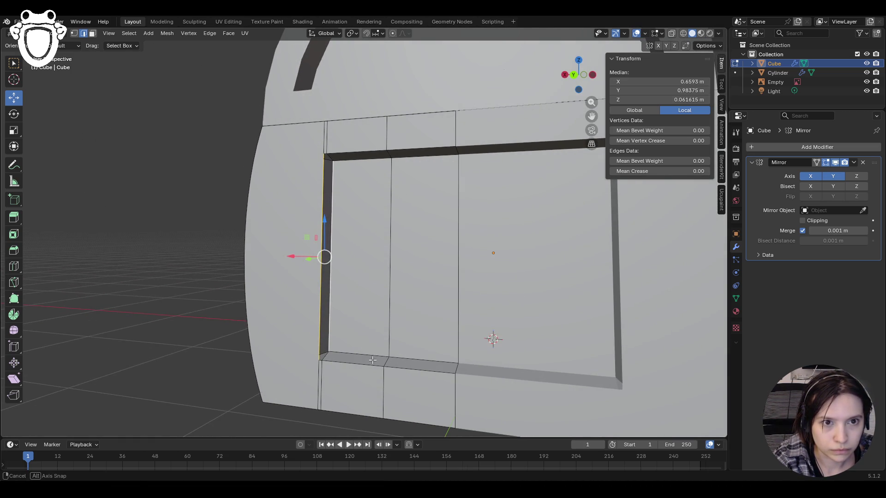
Move the frame's left border edges left along X by 0.0898 m
{"action": "left_click_drag", "start_coordinate": [285, 257], "coordinate": [277, 256]}
{"action": "mouse_move", "coordinate": [277, 256]}
{"action": "middle_mouse_down"}
{"action": "mouse_move", "coordinate": [450, 393]}
{"action": "mouse_move", "coordinate": [610, 356]}
{"action": "mouse_move", "coordinate": [467, 311]}
{"action": "mouse_move", "coordinate": [469, 385]}
{"action": "mouse_move", "coordinate": [494, 382]}
{"action": "mouse_move", "coordinate": [475, 402]}
{"action": "mouse_move", "coordinate": [469, 263]}
{"action": "mouse_move", "coordinate": [441, 385]}
{"action": "middle_mouse_up"}
{"action": "mouse_move", "coordinate": [272, 257]}
{"action": "left_mouse_down"}
{"action": "mouse_move", "coordinate": [259, 257]}
{"action": "mouse_move", "coordinate": [296, 257]}
{"action": "left_mouse_up"}
{"action": "left_click", "coordinate": [158, 303]}
{"action": "mouse_move", "coordinate": [159, 302]}
{"action": "middle_mouse_down"}
{"action": "mouse_move", "coordinate": [83, 318]}
{"action": "mouse_move", "coordinate": [159, 320]}
{"action": "mouse_move", "coordinate": [129, 301]}
{"action": "mouse_move", "coordinate": [135, 292]}
{"action": "middle_mouse_up"}
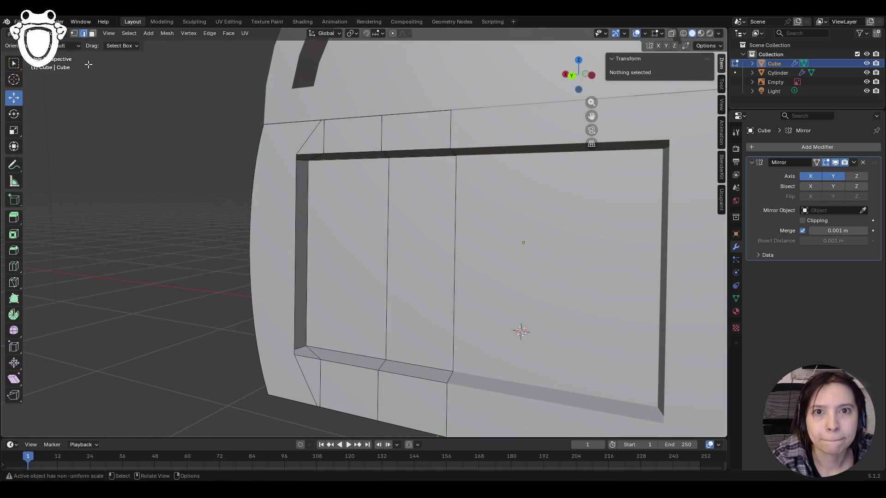
{"action": "mouse_move", "coordinate": [277, 277]}
{"action": "middle_mouse_down", "text": "shift"}
{"action": "mouse_move", "coordinate": [414, 203]}
{"action": "mouse_move", "coordinate": [383, 233]}
{"action": "middle_mouse_up", "text": "shift"}
Nudge the frame corner vertex in vertex select, undoing the last nudge
{"action": "left_click", "coordinate": [74, 33]}
{"action": "left_click_drag", "start_coordinate": [408, 178], "coordinate": [425, 194]}
{"action": "scroll", "coordinate": [407, 178], "scroll_direction": "up", "scroll_amount": 5}
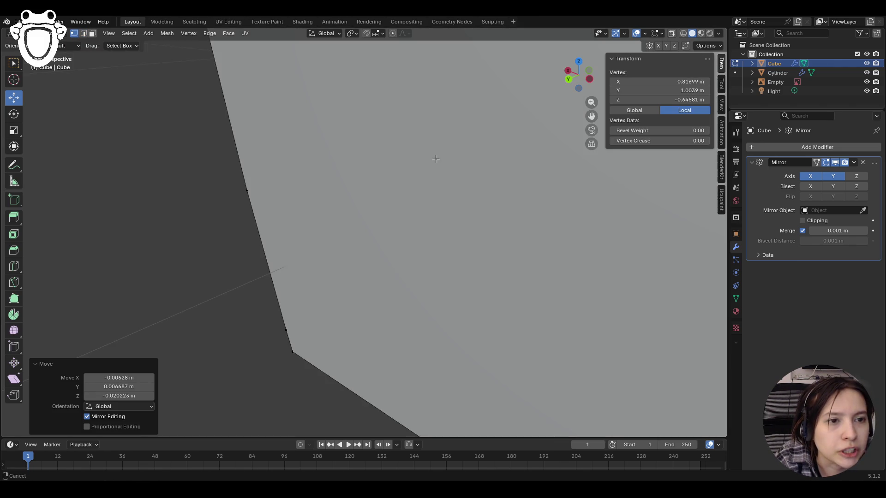
{"action": "scroll", "coordinate": [435, 158], "scroll_direction": "down", "scroll_amount": 2}
{"action": "left_click_drag", "start_coordinate": [454, 121], "coordinate": [451, 122]}
{"action": "left_click_drag", "start_coordinate": [451, 121], "coordinate": [451, 128]}
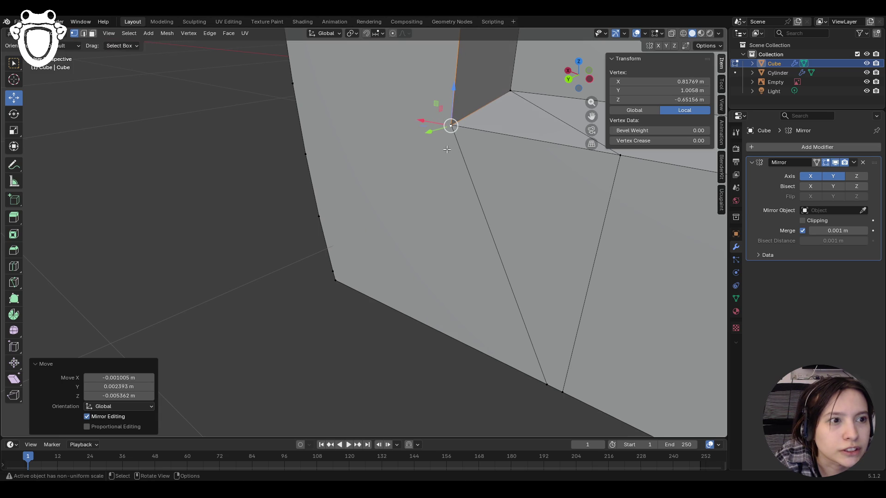
{"action": "key", "text": "ctrl+z"}
{"action": "mouse_move", "coordinate": [447, 144]}
{"action": "middle_mouse_down"}
{"action": "mouse_move", "coordinate": [492, 139]}
{"action": "mouse_move", "coordinate": [610, 223]}
{"action": "mouse_move", "coordinate": [364, 159]}
{"action": "mouse_move", "coordinate": [424, 166]}
{"action": "middle_mouse_up"}
{"action": "left_click", "coordinate": [431, 172]}
{"action": "scroll", "coordinate": [431, 172], "scroll_direction": "down", "scroll_amount": 8}
{"action": "scroll", "coordinate": [406, 198], "scroll_direction": "up", "scroll_amount": 8}
{"action": "scroll", "coordinate": [406, 196], "scroll_direction": "down", "scroll_amount": 5}
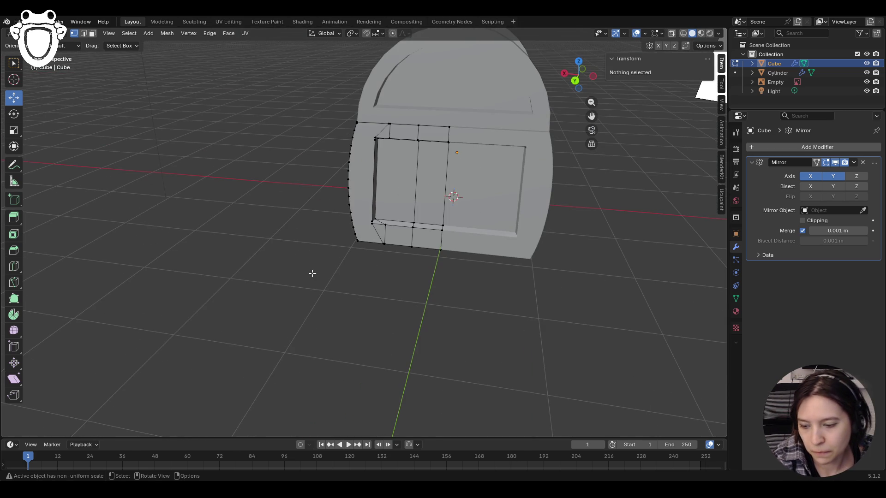
Save the chest file as Box.blend and hide the sidebar
{"action": "mouse_move", "coordinate": [312, 272]}
{"action": "middle_mouse_down"}
{"action": "mouse_move", "coordinate": [304, 234]}
{"action": "mouse_move", "coordinate": [699, 103]}
{"action": "middle_mouse_up"}
{"action": "key", "text": "ctrl+s"}
{"action": "left_click_drag", "start_coordinate": [593, 114], "coordinate": [590, 185]}
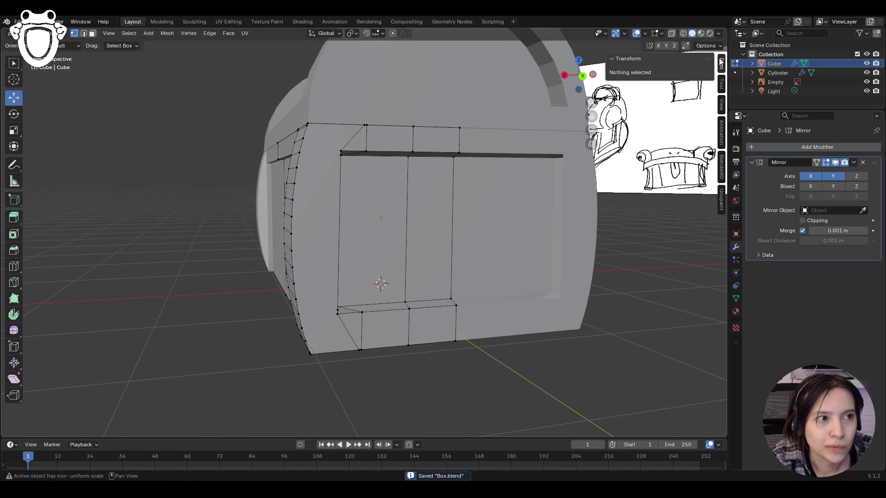
{"action": "key", "text": "n"}
{"action": "middle_click_drag", "start_coordinate": [590, 184], "coordinate": [293, 313]}
{"action": "scroll", "coordinate": [323, 350], "scroll_direction": "up", "scroll_amount": 5}
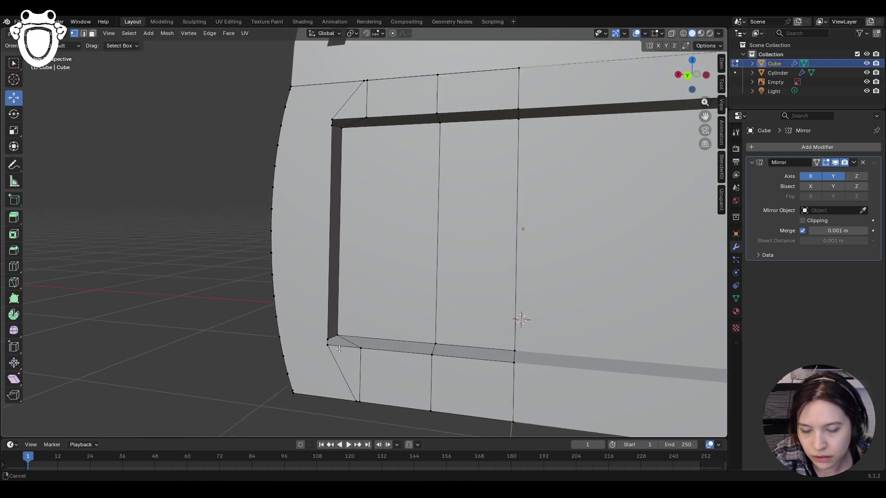
Select the frame's lower-left corner vertex and bring up the snapping options
{"action": "left_click", "coordinate": [314, 378]}
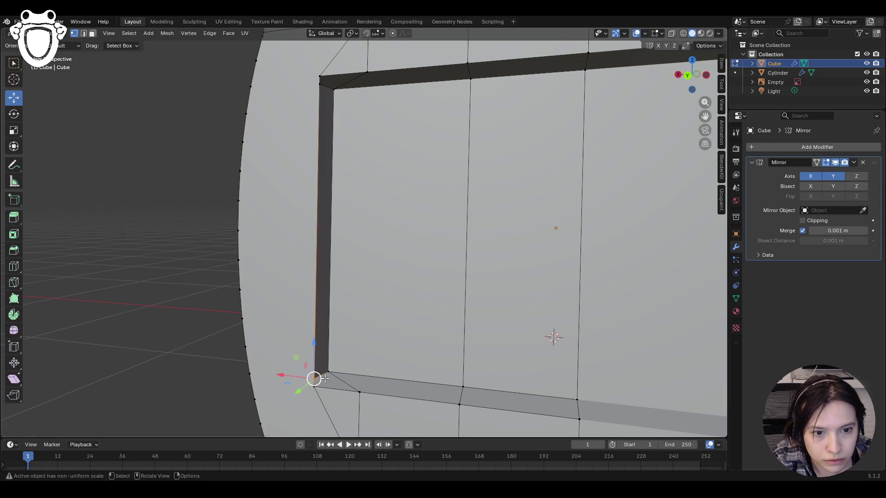
{"action": "scroll", "coordinate": [372, 376], "scroll_direction": "up", "scroll_amount": 2}
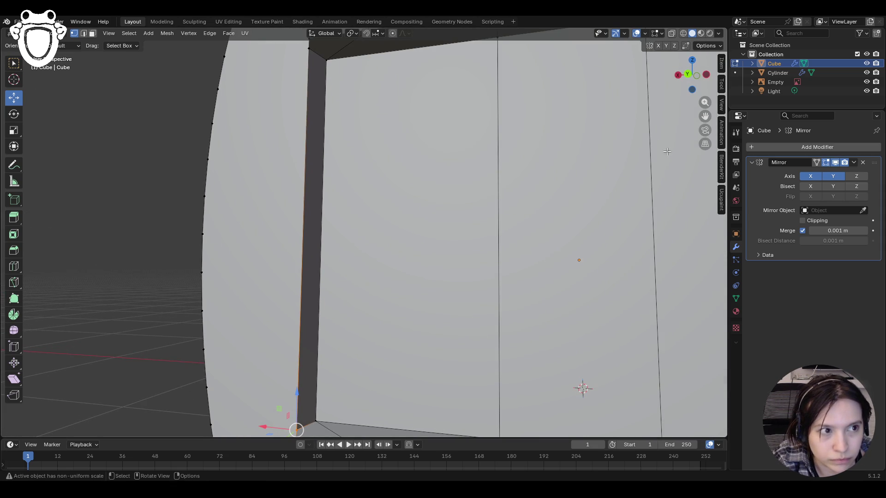
{"action": "mouse_move", "coordinate": [282, 436]}
{"action": "middle_mouse_down", "text": "shift"}
{"action": "mouse_move", "coordinate": [312, 314]}
{"action": "mouse_move", "coordinate": [348, 269]}
{"action": "mouse_move", "coordinate": [342, 284]}
{"action": "middle_mouse_up", "text": "shift"}
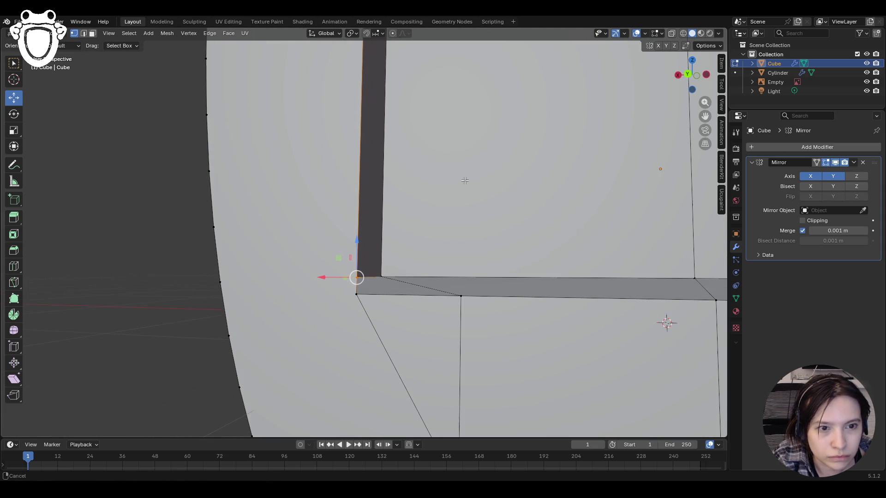
{"action": "left_click_drag", "start_coordinate": [358, 277], "coordinate": [357, 294]}
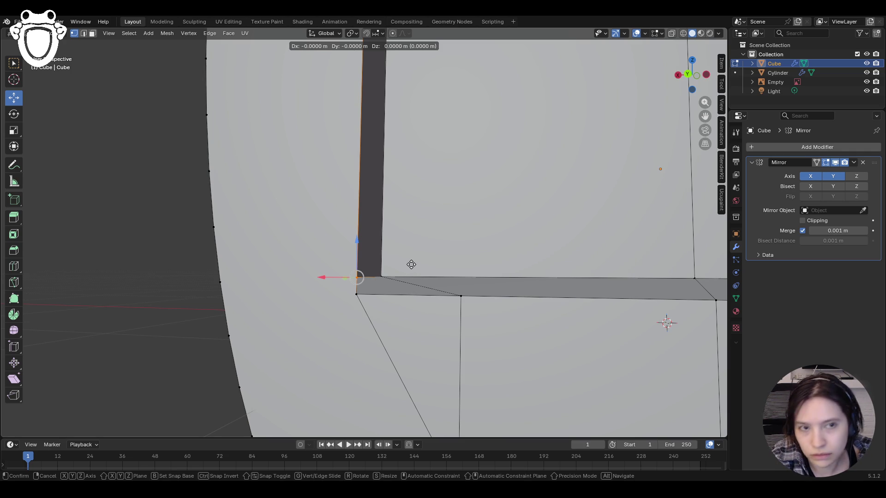
{"action": "left_click_drag", "start_coordinate": [411, 265], "coordinate": [411, 264]}
{"action": "left_click", "coordinate": [379, 34]}
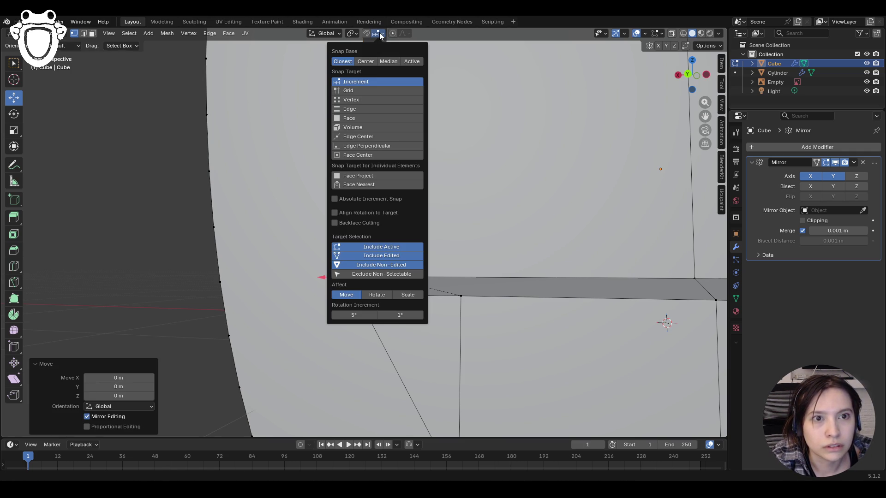
Turn snapping on and test-move the corner vertex, then undo it
{"action": "left_click", "coordinate": [366, 33]}
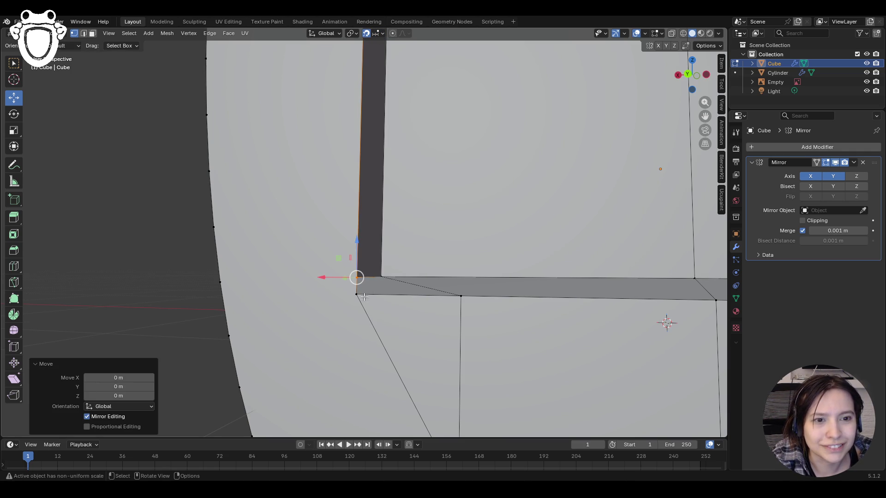
{"action": "left_click_drag", "start_coordinate": [357, 278], "coordinate": [358, 290]}
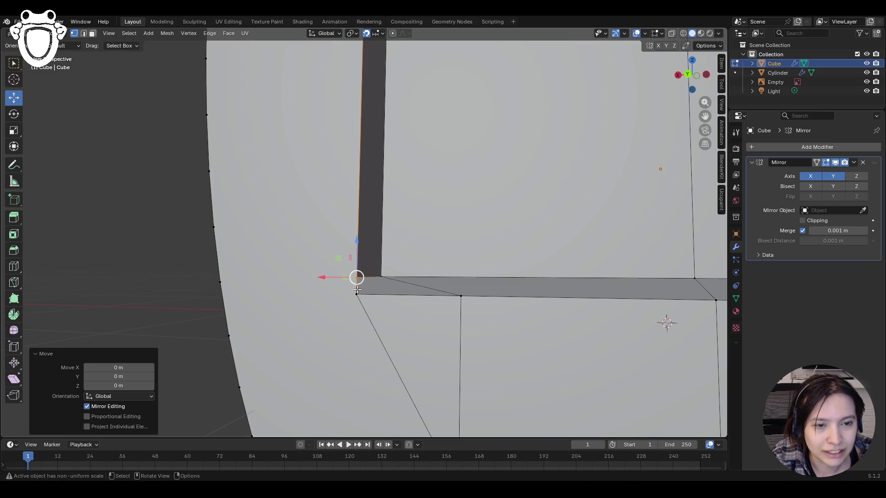
{"action": "middle_click_drag", "start_coordinate": [319, 257], "coordinate": [344, 275]}
{"action": "key", "text": "w"}
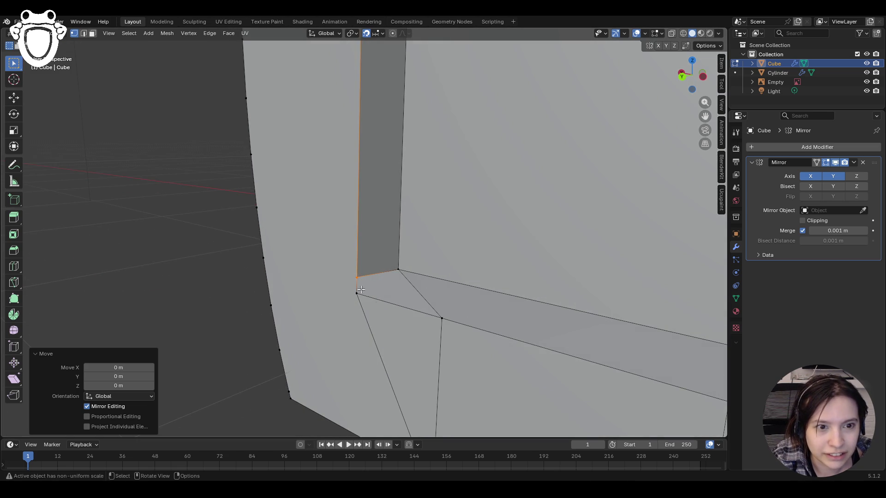
{"action": "left_click", "coordinate": [356, 287]}
{"action": "key", "text": "w"}
{"action": "mouse_move", "coordinate": [357, 276]}
{"action": "left_mouse_down"}
{"action": "mouse_move", "coordinate": [357, 293]}
{"action": "mouse_move", "coordinate": [360, 281]}
{"action": "left_mouse_up"}
{"action": "key", "text": "ctrl+z"}
{"action": "key", "text": "ctrl+z"}
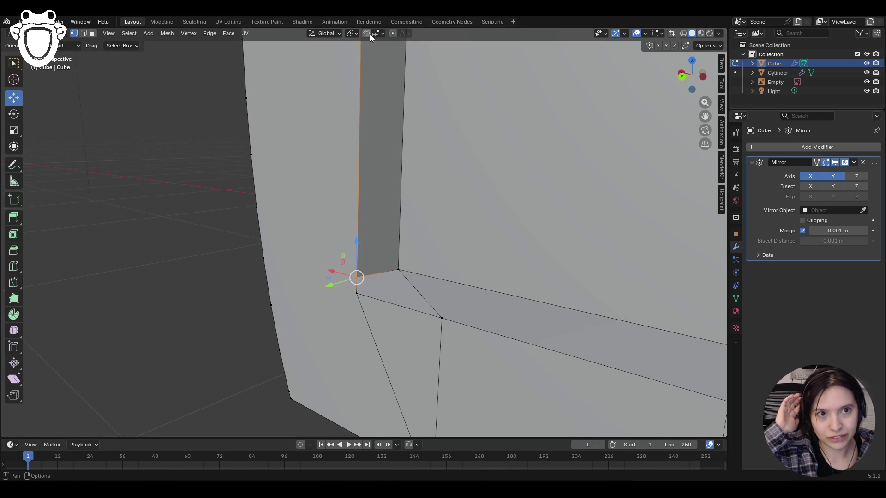
Set snapping to Vertex and try moving rim vertices, cancelling and undoing the moves
{"action": "left_click", "coordinate": [384, 33]}
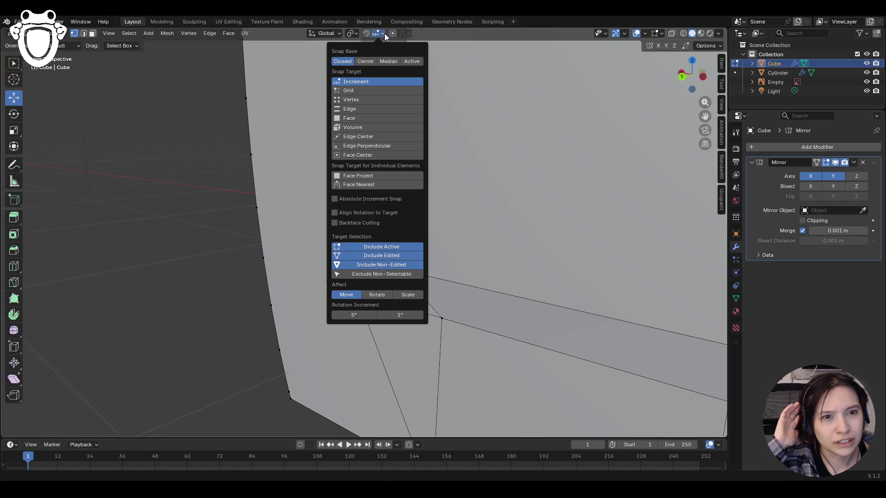
{"action": "left_click", "coordinate": [381, 101]}
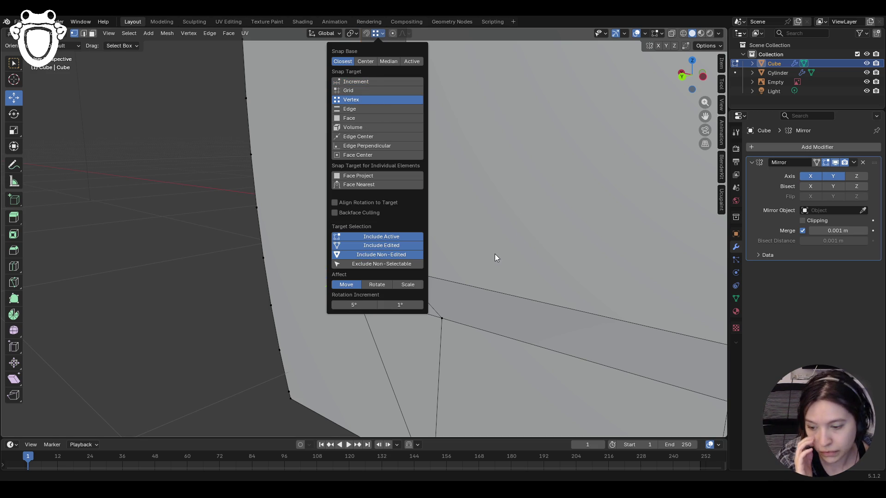
{"action": "mouse_move", "coordinate": [403, 33]}
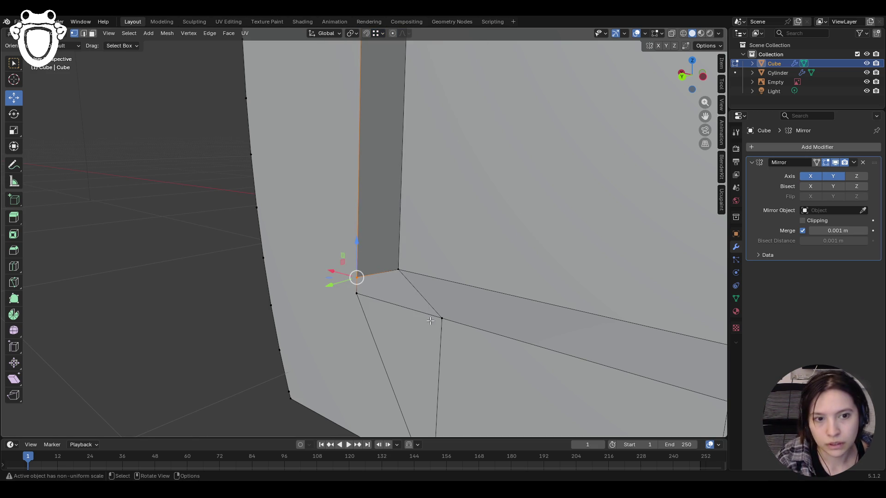
{"action": "middle_click_drag", "start_coordinate": [443, 325], "coordinate": [356, 278]}
{"action": "left_click", "coordinate": [356, 283]}
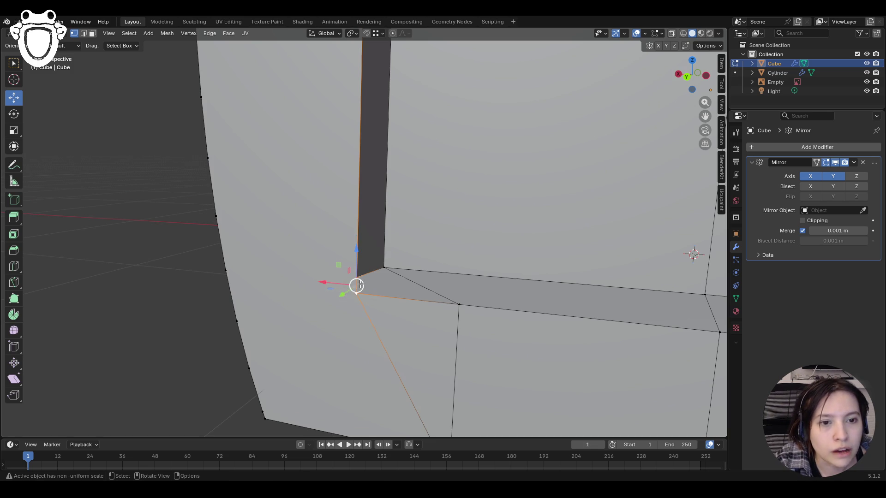
{"action": "right_click", "coordinate": [359, 285]}
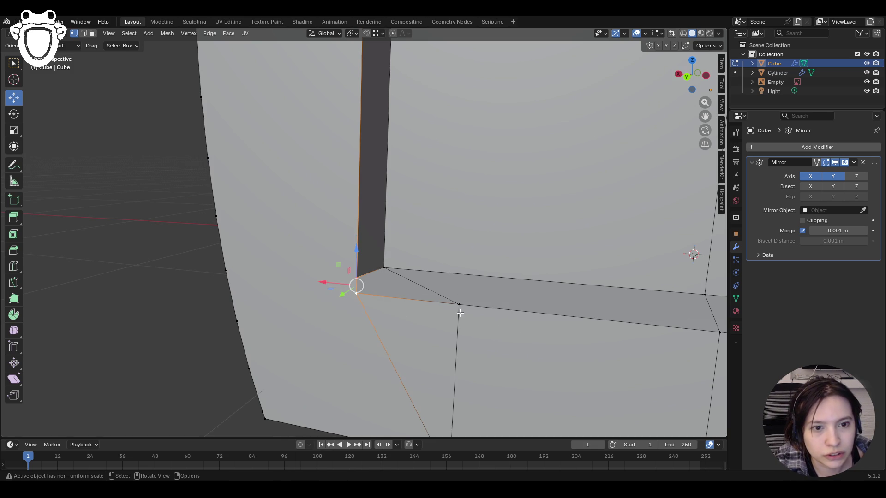
{"action": "left_click", "coordinate": [356, 278]}
{"action": "left_click_drag", "start_coordinate": [356, 277], "coordinate": [356, 293]}
{"action": "scroll", "coordinate": [350, 342], "scroll_direction": "up", "scroll_amount": 3}
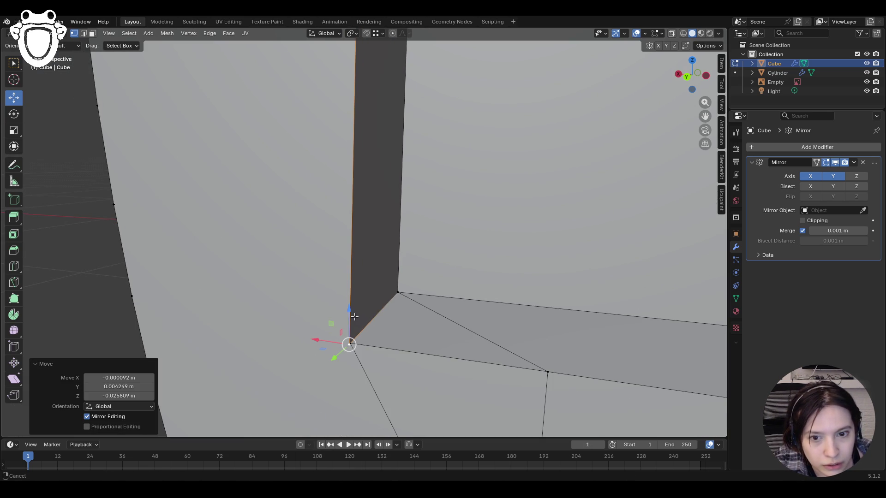
{"action": "mouse_move", "coordinate": [349, 343]}
{"action": "left_mouse_down"}
{"action": "mouse_move", "coordinate": [353, 324]}
{"action": "mouse_move", "coordinate": [351, 340]}
{"action": "left_mouse_up"}
{"action": "key", "text": "g"}
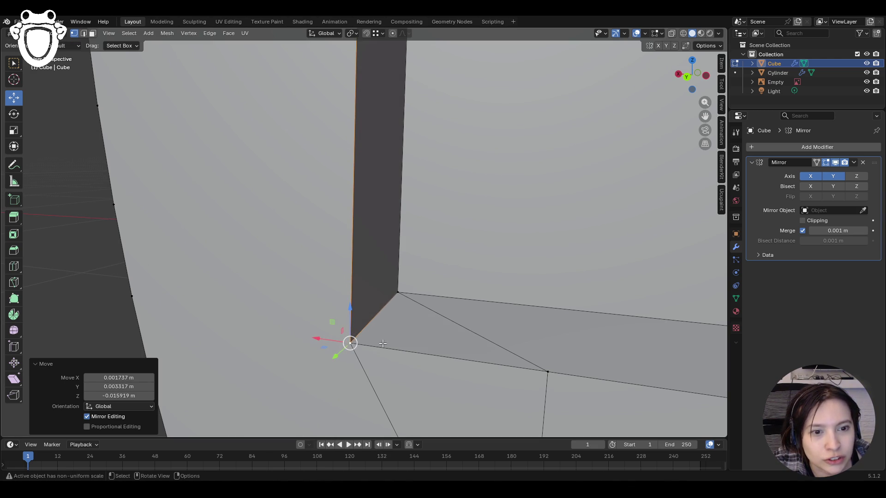
{"action": "key", "text": "Escape"}
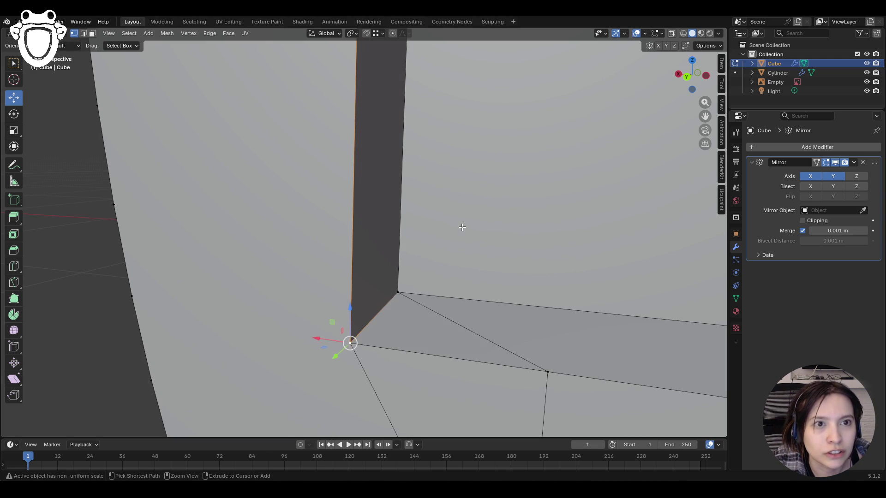
{"action": "key", "text": "ctrl+z"}
{"action": "key", "text": "ctrl+z"}
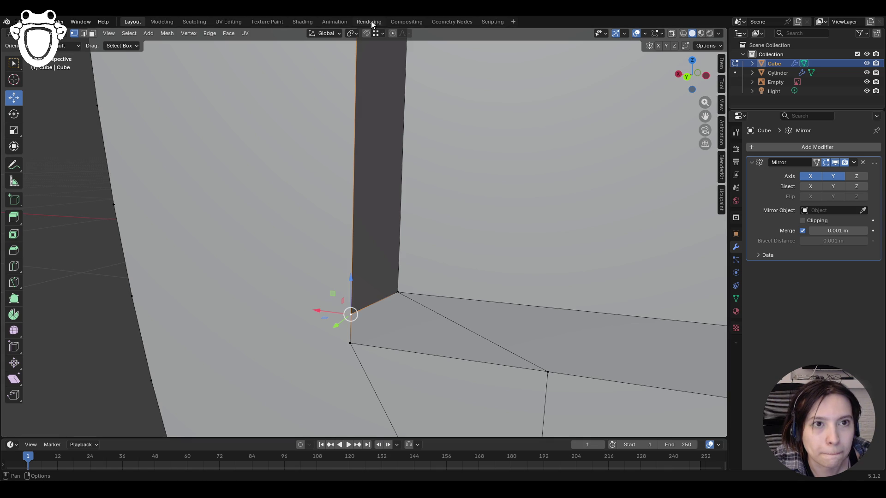
Change Snap Target to Increment and select the rim's lower corner vertex
{"action": "left_click", "coordinate": [381, 34]}
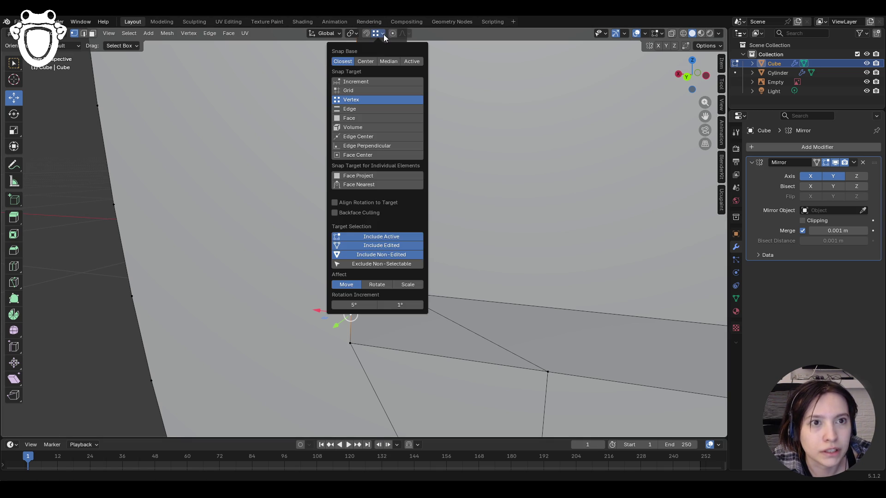
{"action": "left_click", "coordinate": [356, 82]}
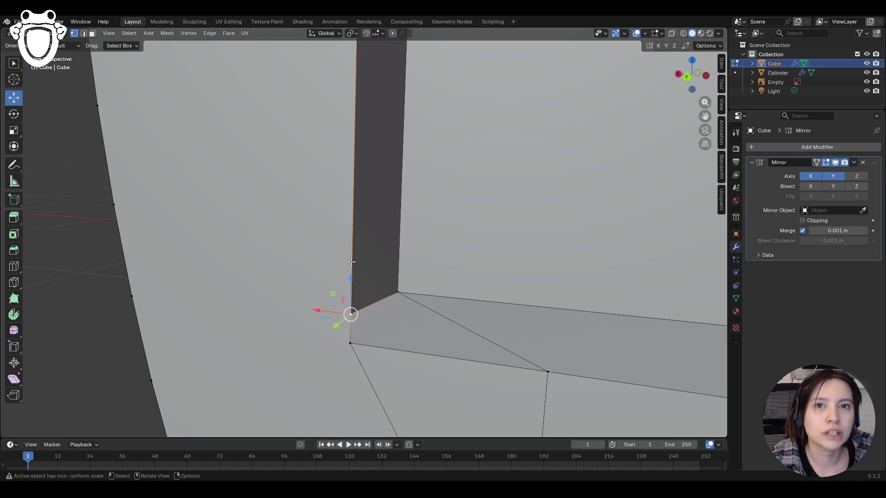
{"action": "left_click", "coordinate": [352, 342]}
{"action": "right_click", "coordinate": [350, 342]}
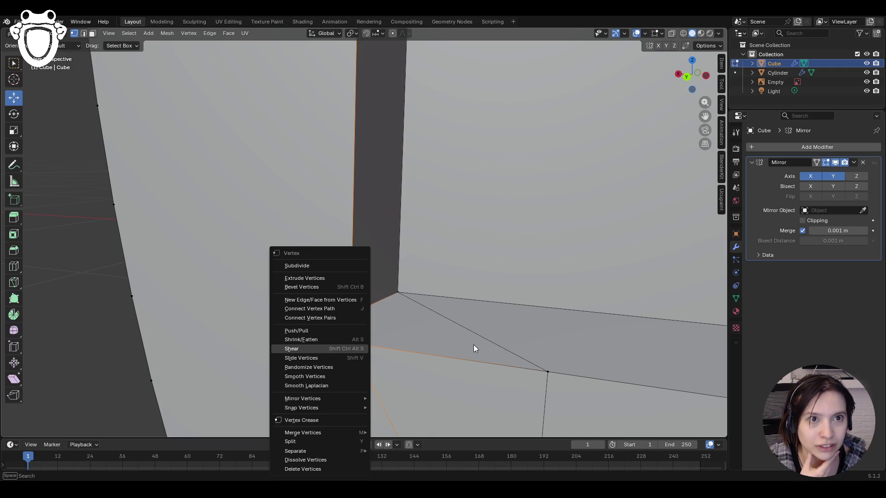
Drag the rim's inner corner vertex down toward the vertex below, undoing a further slide
{"action": "key", "text": "Escape"}
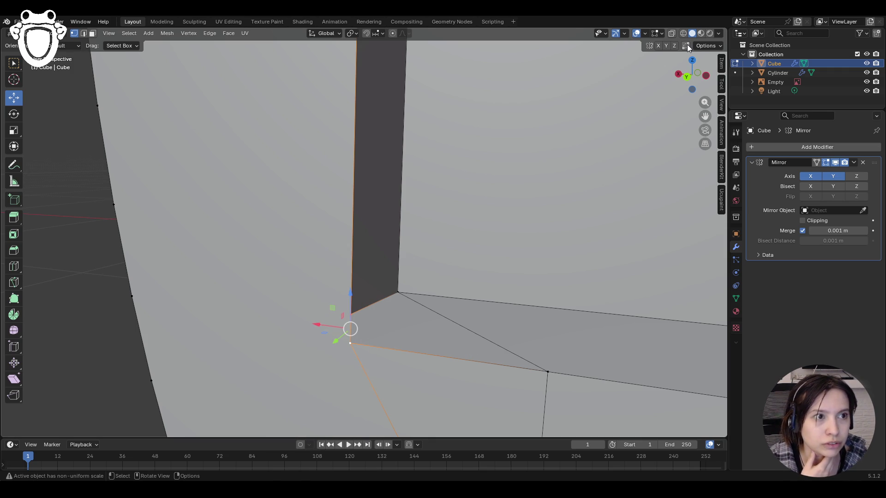
{"action": "left_click_drag", "start_coordinate": [353, 302], "coordinate": [350, 340]}
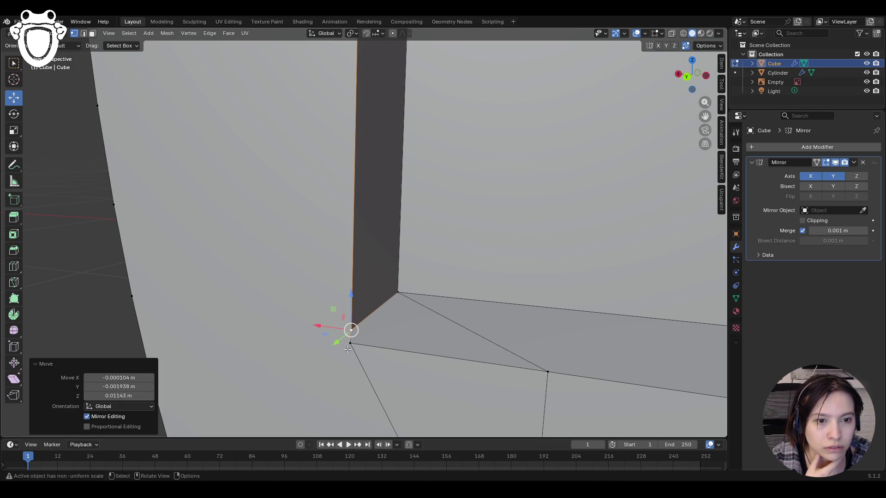
{"action": "left_click", "coordinate": [351, 340]}
{"action": "mouse_move", "coordinate": [350, 340]}
{"action": "middle_mouse_down"}
{"action": "mouse_move", "coordinate": [356, 370]}
{"action": "mouse_move", "coordinate": [392, 370]}
{"action": "mouse_move", "coordinate": [367, 347]}
{"action": "mouse_move", "coordinate": [406, 343]}
{"action": "mouse_move", "coordinate": [300, 340]}
{"action": "mouse_move", "coordinate": [351, 351]}
{"action": "middle_mouse_up"}
{"action": "mouse_move", "coordinate": [350, 320]}
{"action": "left_mouse_down"}
{"action": "mouse_move", "coordinate": [351, 353]}
{"action": "mouse_move", "coordinate": [352, 324]}
{"action": "left_mouse_up"}
{"action": "key", "text": "ctrl+z"}
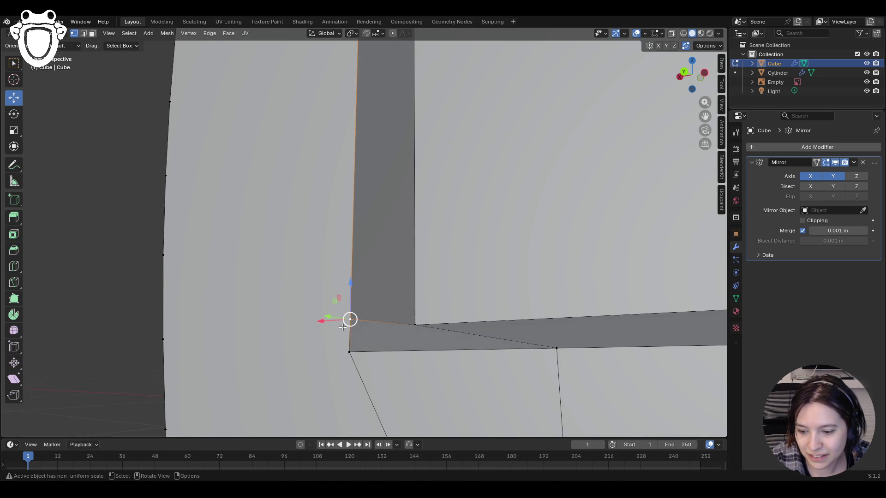
Merge the two stacked corner vertices At Center and move the result down along Z
{"action": "left_click", "coordinate": [348, 352], "text": "shift"}
{"action": "key", "text": "m"}
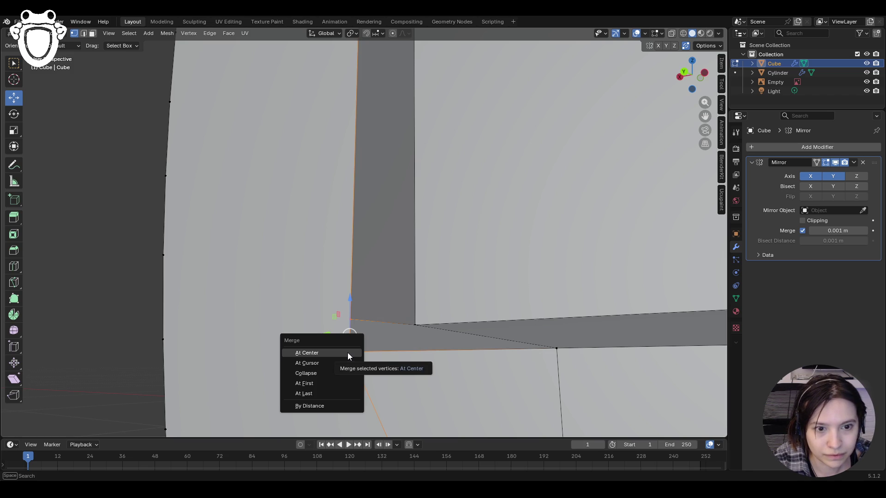
{"action": "left_click", "coordinate": [348, 353]}
{"action": "middle_click_drag", "start_coordinate": [409, 319], "coordinate": [389, 341]}
{"action": "left_click_drag", "start_coordinate": [351, 299], "coordinate": [347, 315]}
Adjust the corner vertex along Z, then merge the selection At First
{"action": "mouse_move", "coordinate": [510, 369]}
{"action": "middle_mouse_down"}
{"action": "mouse_move", "coordinate": [490, 326]}
{"action": "mouse_move", "coordinate": [528, 324]}
{"action": "mouse_move", "coordinate": [534, 330]}
{"action": "mouse_move", "coordinate": [414, 329]}
{"action": "middle_mouse_up"}
{"action": "left_click_drag", "start_coordinate": [349, 311], "coordinate": [350, 311]}
{"action": "mouse_move", "coordinate": [349, 312]}
{"action": "middle_mouse_down"}
{"action": "mouse_move", "coordinate": [481, 328]}
{"action": "mouse_move", "coordinate": [415, 332]}
{"action": "mouse_move", "coordinate": [338, 321]}
{"action": "middle_mouse_up"}
{"action": "left_click_drag", "start_coordinate": [350, 314], "coordinate": [350, 312]}
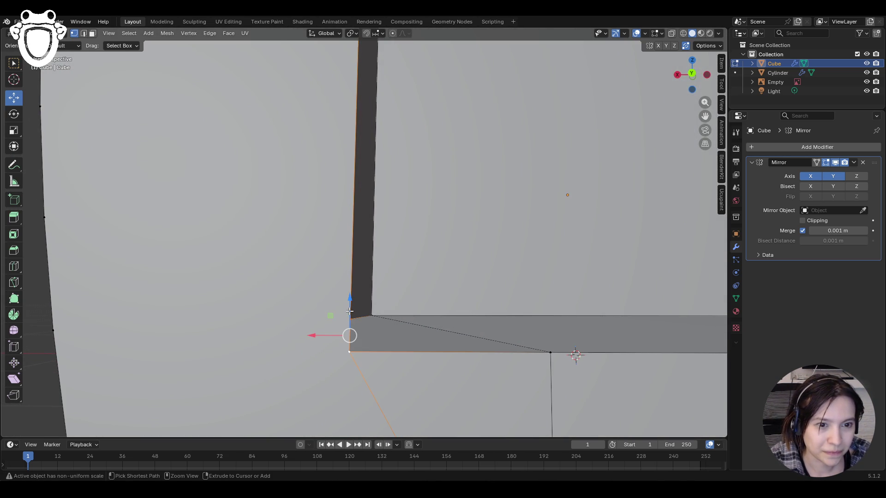
{"action": "key", "text": "m"}
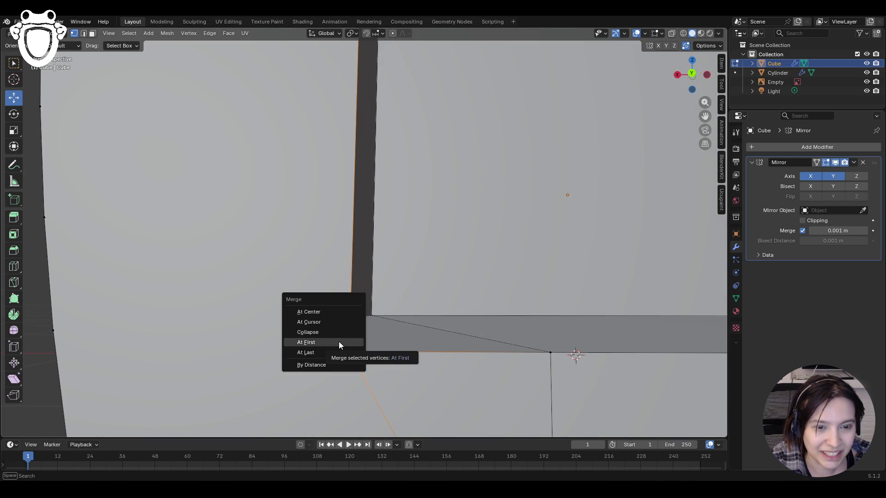
{"action": "left_click", "coordinate": [335, 353]}
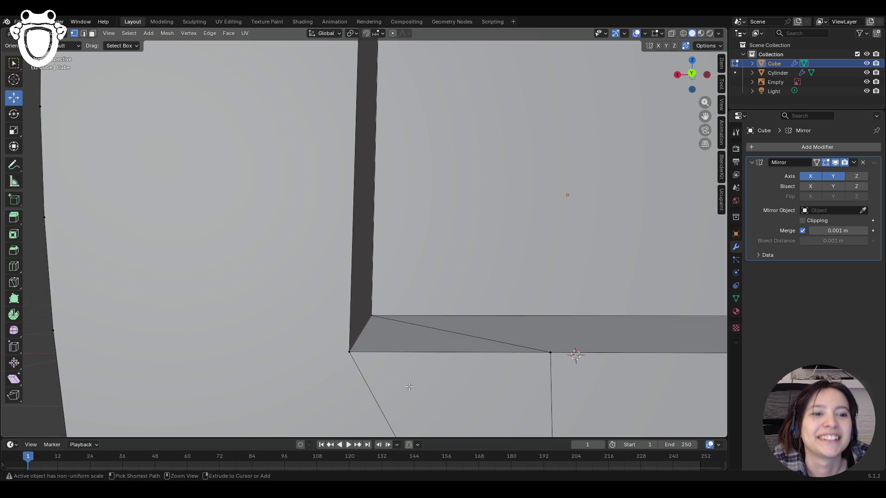
{"action": "scroll", "coordinate": [409, 387], "scroll_direction": "down", "scroll_amount": 5}
Merge the two matching corner vertices on the other panel
{"action": "mouse_move", "coordinate": [419, 413]}
{"action": "middle_mouse_down"}
{"action": "mouse_move", "coordinate": [373, 326]}
{"action": "mouse_move", "coordinate": [291, 316]}
{"action": "mouse_move", "coordinate": [512, 273]}
{"action": "mouse_move", "coordinate": [448, 311]}
{"action": "middle_mouse_up"}
{"action": "scroll", "coordinate": [453, 267], "scroll_direction": "down", "scroll_amount": 4}
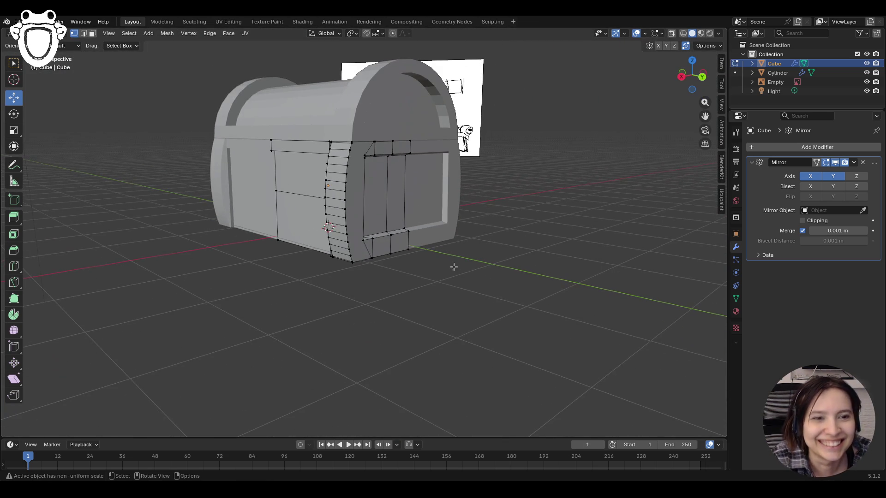
{"action": "mouse_move", "coordinate": [466, 220]}
{"action": "middle_mouse_down"}
{"action": "mouse_move", "coordinate": [351, 153]}
{"action": "mouse_move", "coordinate": [337, 125]}
{"action": "mouse_move", "coordinate": [415, 130]}
{"action": "mouse_move", "coordinate": [467, 193]}
{"action": "mouse_move", "coordinate": [508, 208]}
{"action": "middle_mouse_up"}
{"action": "scroll", "coordinate": [552, 217], "scroll_direction": "up", "scroll_amount": 6}
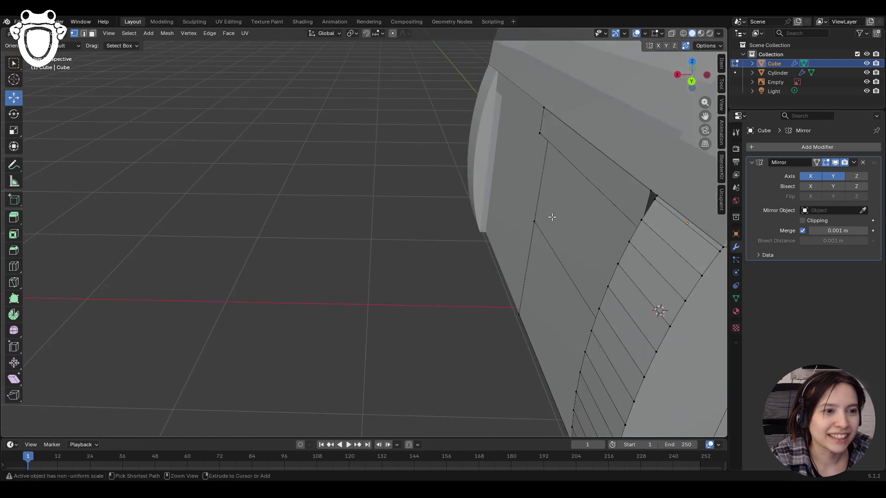
{"action": "scroll", "coordinate": [551, 217], "scroll_direction": "down", "scroll_amount": 5}
{"action": "mouse_move", "coordinate": [568, 234]}
{"action": "middle_mouse_down"}
{"action": "mouse_move", "coordinate": [574, 247]}
{"action": "mouse_move", "coordinate": [621, 251]}
{"action": "middle_mouse_up"}
{"action": "scroll", "coordinate": [570, 235], "scroll_direction": "up", "scroll_amount": 5}
{"action": "left_click", "coordinate": [638, 254]}
{"action": "left_click", "coordinate": [682, 240], "text": "shift"}
{"action": "key", "text": "m"}
{"action": "left_click", "coordinate": [645, 245]}
{"action": "middle_click_drag", "start_coordinate": [637, 236], "coordinate": [602, 266]}
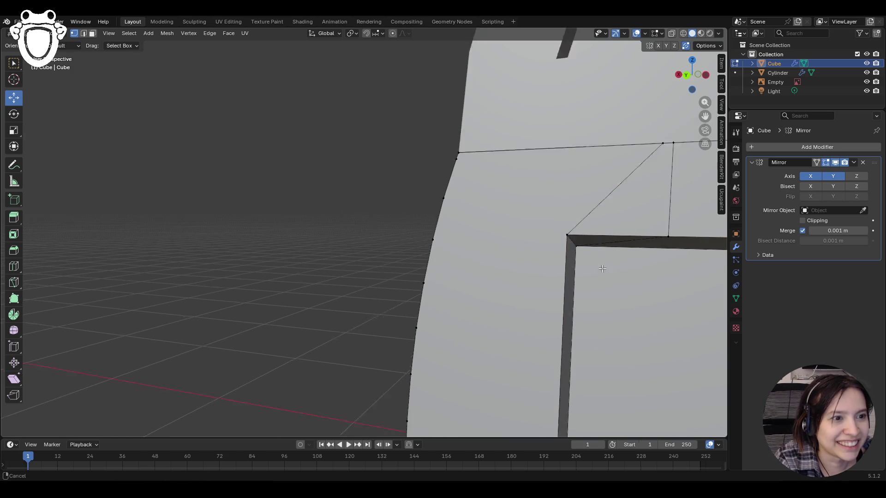
{"action": "scroll", "coordinate": [602, 266], "scroll_direction": "down", "scroll_amount": 10}
Save the chest as Box.blend and switch the mode menu toward Object Mode
{"action": "middle_click_drag", "start_coordinate": [461, 258], "coordinate": [400, 229]}
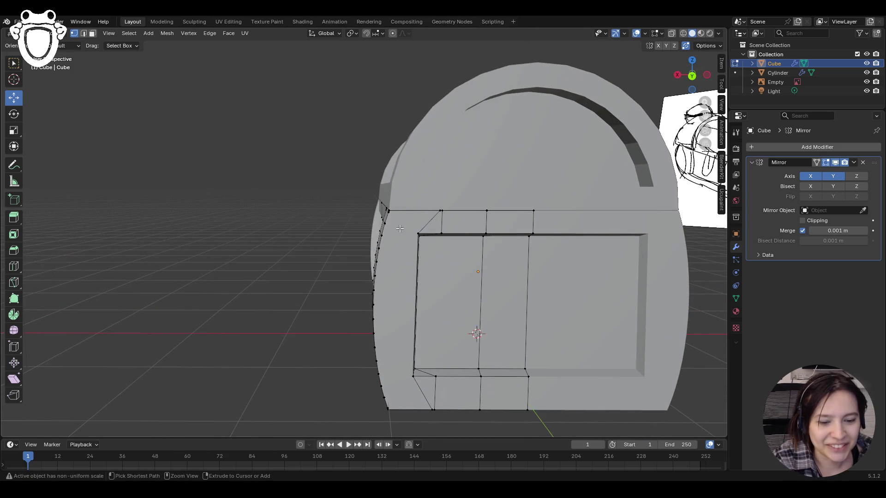
{"action": "key", "text": "ctrl+s"}
{"action": "mouse_move", "coordinate": [337, 234]}
{"action": "middle_mouse_down"}
{"action": "mouse_move", "coordinate": [439, 217]}
{"action": "mouse_move", "coordinate": [388, 223]}
{"action": "middle_mouse_up"}
{"action": "scroll", "coordinate": [392, 228], "scroll_direction": "up", "scroll_amount": 5}
{"action": "scroll", "coordinate": [388, 223], "scroll_direction": "up", "scroll_amount": 6}
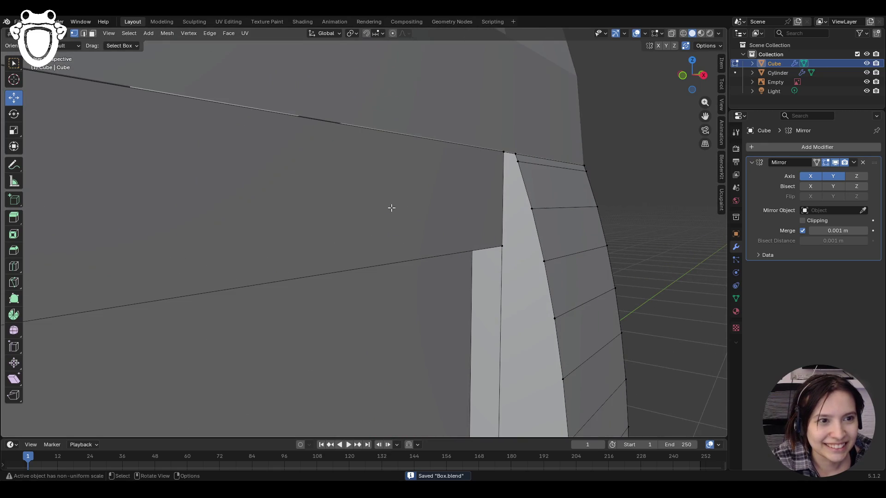
{"action": "scroll", "coordinate": [501, 231], "scroll_direction": "down", "scroll_amount": 10}
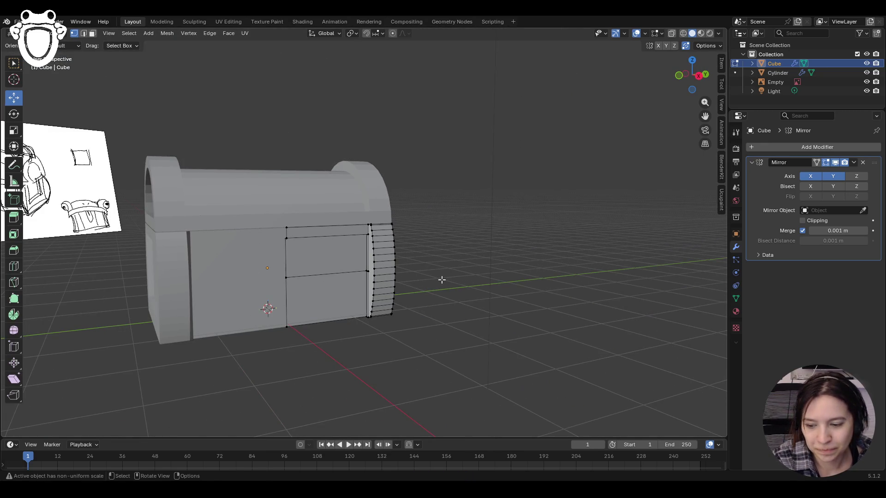
{"action": "middle_click_drag", "start_coordinate": [442, 280], "coordinate": [351, 277]}
{"action": "left_click", "coordinate": [50, 33]}
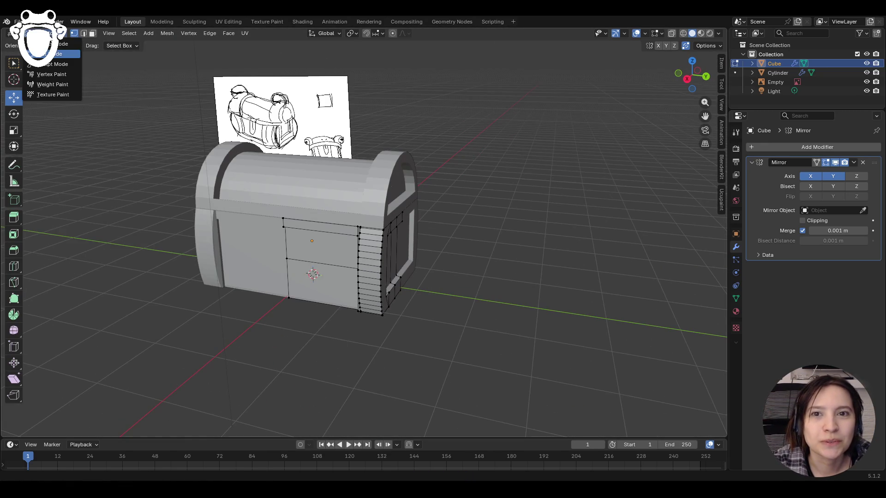
{"action": "left_click", "coordinate": [60, 57]}
{"action": "key", "text": "alt+a"}
{"action": "mouse_move", "coordinate": [406, 180]}
{"action": "middle_mouse_down"}
{"action": "mouse_move", "coordinate": [456, 193]}
{"action": "mouse_move", "coordinate": [412, 193]}
{"action": "mouse_move", "coordinate": [474, 186]}
{"action": "mouse_move", "coordinate": [466, 203]}
{"action": "mouse_move", "coordinate": [521, 218]}
{"action": "mouse_move", "coordinate": [407, 224]}
{"action": "middle_mouse_up"}
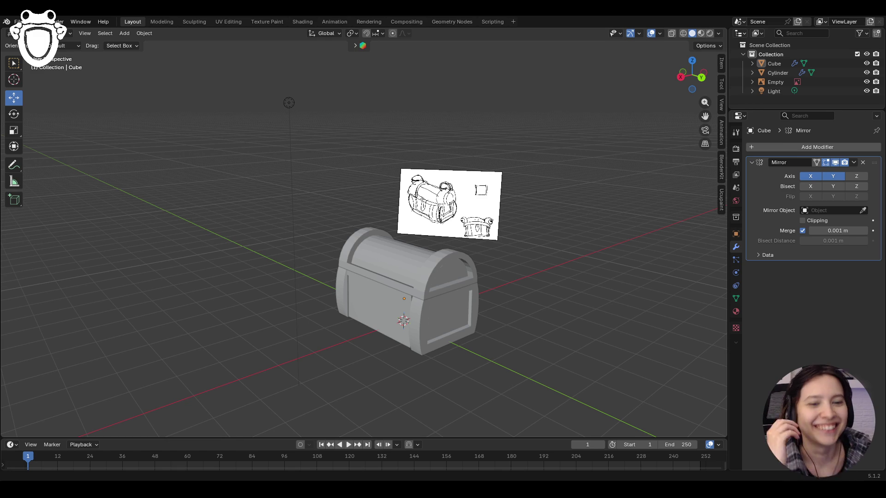
{"action": "middle_click_drag", "start_coordinate": [393, 356], "coordinate": [419, 351]}
{"action": "scroll", "coordinate": [415, 352], "scroll_direction": "up", "scroll_amount": 5}
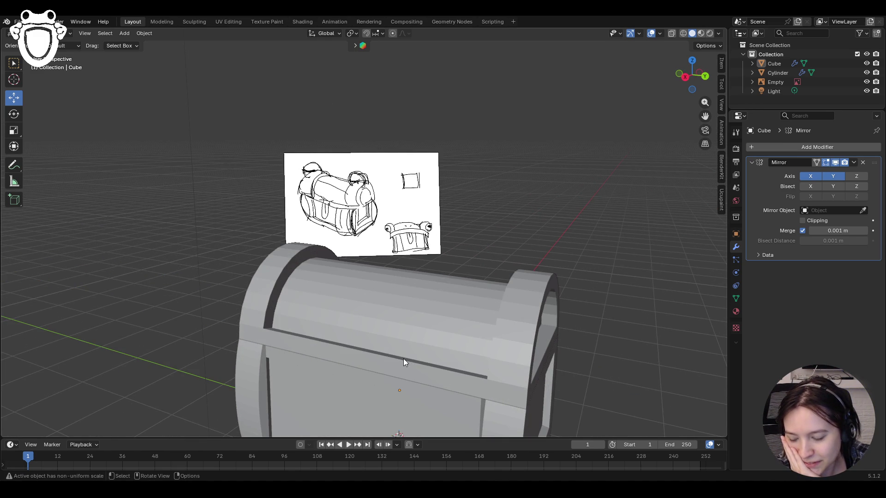
{"action": "scroll", "coordinate": [684, 57], "scroll_direction": "down", "scroll_amount": 2}
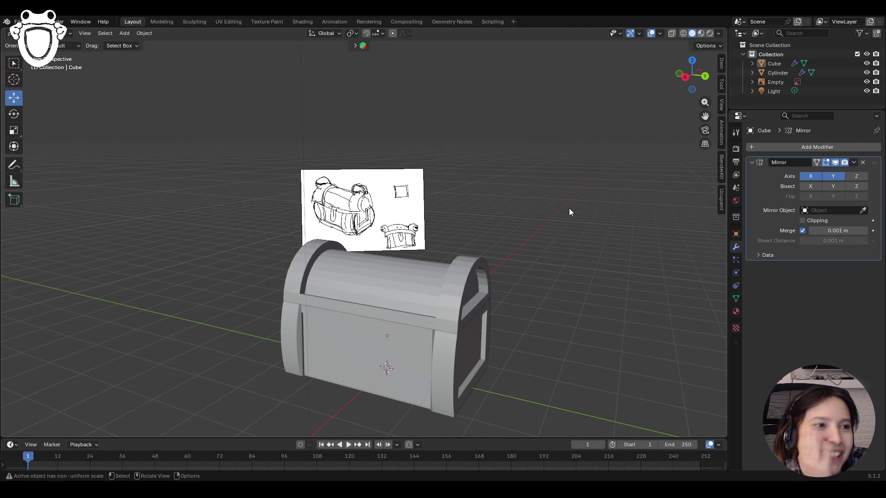
{"action": "mouse_move", "coordinate": [550, 235]}
{"action": "middle_mouse_down"}
{"action": "mouse_move", "coordinate": [433, 248]}
{"action": "mouse_move", "coordinate": [534, 249]}
{"action": "mouse_move", "coordinate": [479, 257]}
{"action": "middle_mouse_up"}
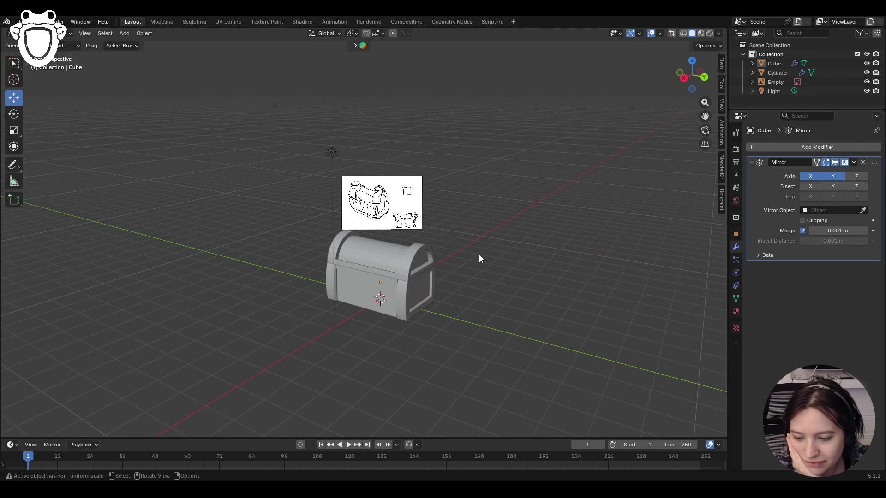
{"action": "scroll", "coordinate": [412, 264], "scroll_direction": "up", "scroll_amount": 6}
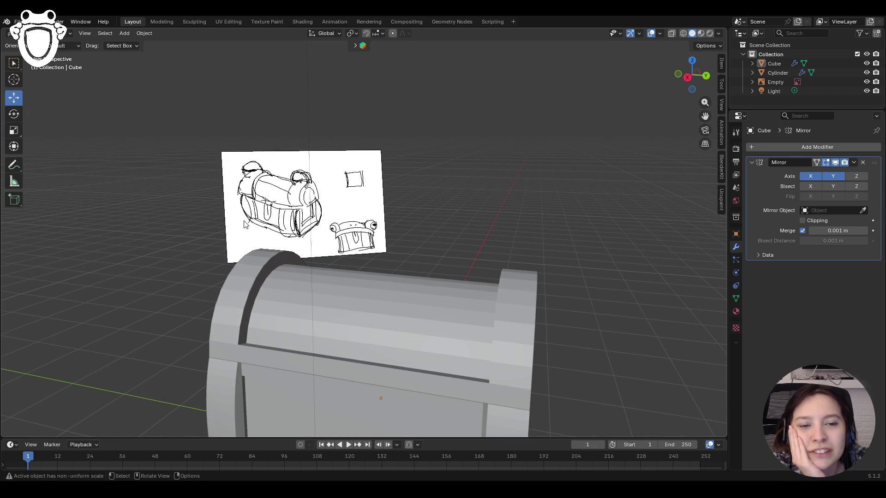
{"action": "scroll", "coordinate": [389, 272], "scroll_direction": "down", "scroll_amount": 5}
{"action": "mouse_move", "coordinate": [388, 273]}
{"action": "middle_mouse_down"}
{"action": "mouse_move", "coordinate": [259, 263]}
{"action": "mouse_move", "coordinate": [397, 279]}
{"action": "middle_mouse_up"}
{"action": "left_click", "coordinate": [503, 302]}
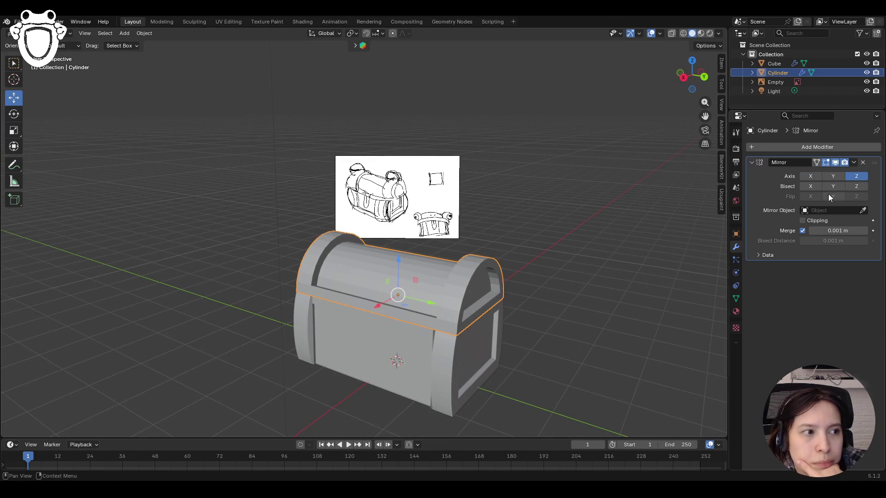
{"action": "mouse_move", "coordinate": [412, 328]}
{"action": "middle_mouse_down"}
{"action": "mouse_move", "coordinate": [423, 344]}
{"action": "mouse_move", "coordinate": [555, 342]}
{"action": "mouse_move", "coordinate": [543, 330]}
{"action": "mouse_move", "coordinate": [578, 337]}
{"action": "middle_mouse_up"}
{"action": "left_click", "coordinate": [422, 344]}
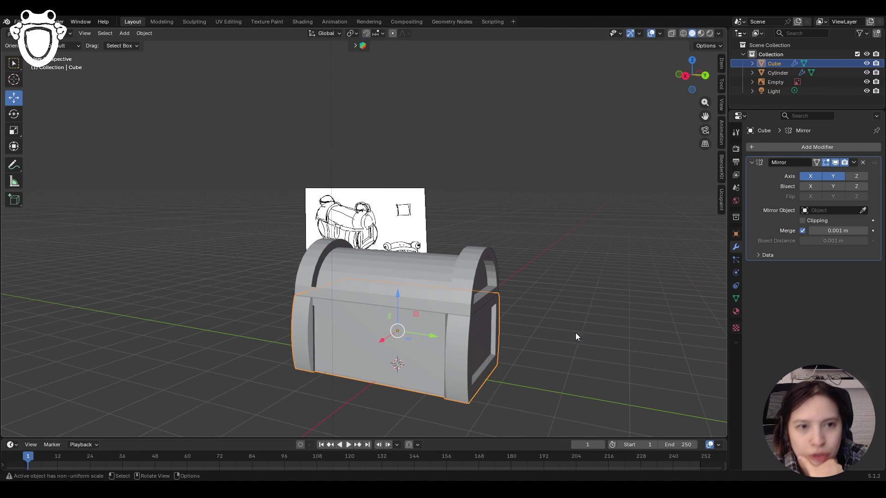
{"action": "mouse_move", "coordinate": [562, 238]}
{"action": "middle_mouse_down"}
{"action": "mouse_move", "coordinate": [574, 254]}
{"action": "mouse_move", "coordinate": [530, 265]}
{"action": "middle_mouse_up"}
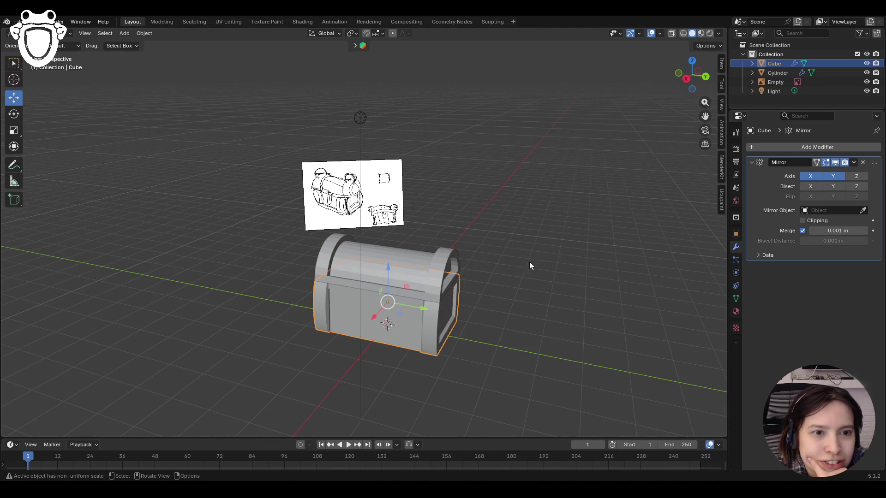
{"action": "left_click", "coordinate": [426, 274]}
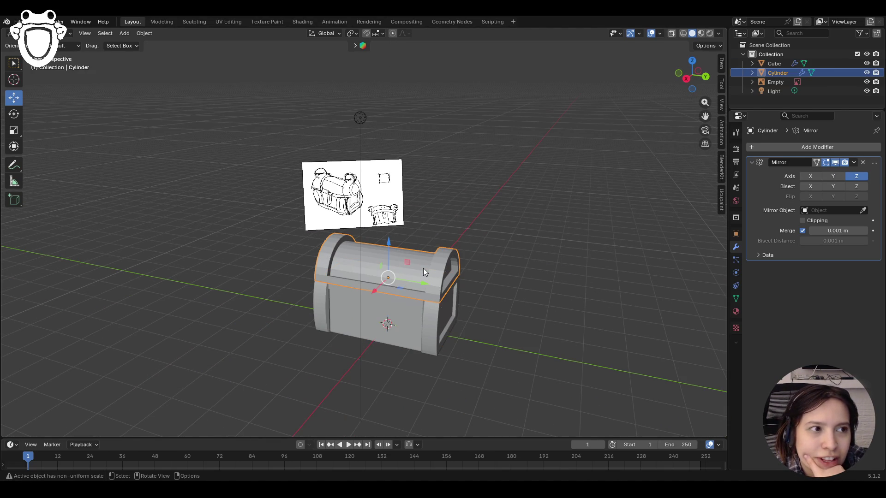
{"action": "mouse_move", "coordinate": [422, 267]}
{"action": "middle_mouse_down"}
{"action": "mouse_move", "coordinate": [564, 264]}
{"action": "mouse_move", "coordinate": [461, 258]}
{"action": "middle_mouse_up"}
{"action": "left_click", "coordinate": [522, 255]}
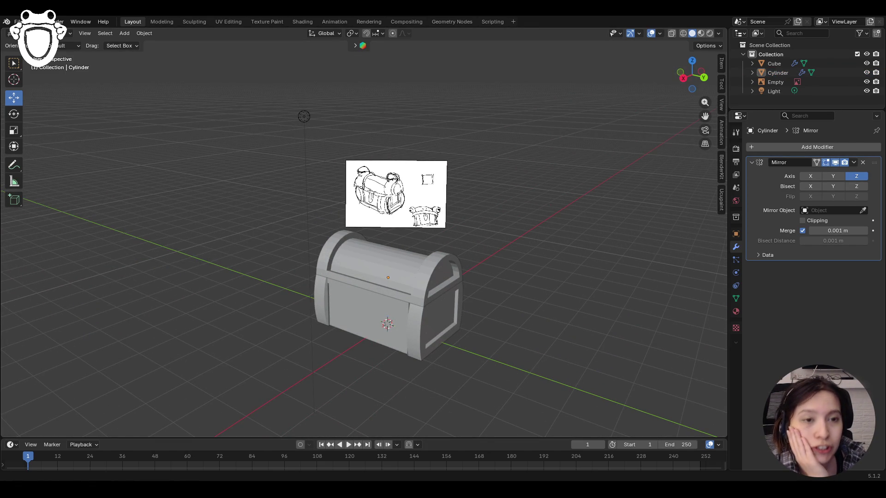
{"action": "mouse_move", "coordinate": [450, 351]}
{"action": "middle_mouse_down"}
{"action": "mouse_move", "coordinate": [391, 357]}
{"action": "mouse_move", "coordinate": [444, 362]}
{"action": "middle_mouse_up"}
{"action": "scroll", "coordinate": [426, 352], "scroll_direction": "up", "scroll_amount": 3}
{"action": "scroll", "coordinate": [419, 358], "scroll_direction": "down", "scroll_amount": 2}
{"action": "scroll", "coordinate": [390, 356], "scroll_direction": "up", "scroll_amount": 2}
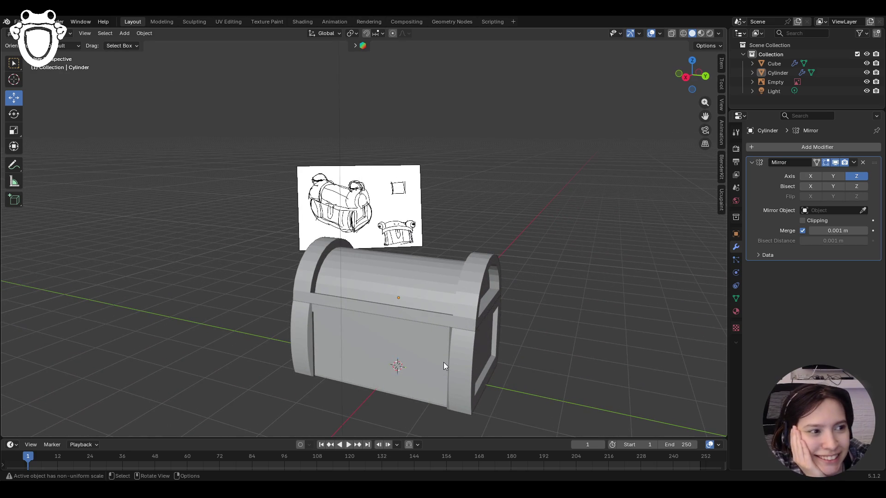
{"action": "mouse_move", "coordinate": [444, 365]}
{"action": "middle_mouse_down"}
{"action": "mouse_move", "coordinate": [443, 340]}
{"action": "mouse_move", "coordinate": [403, 332]}
{"action": "mouse_move", "coordinate": [470, 329]}
{"action": "mouse_move", "coordinate": [506, 345]}
{"action": "mouse_move", "coordinate": [555, 335]}
{"action": "mouse_move", "coordinate": [512, 354]}
{"action": "mouse_move", "coordinate": [457, 351]}
{"action": "middle_mouse_up"}
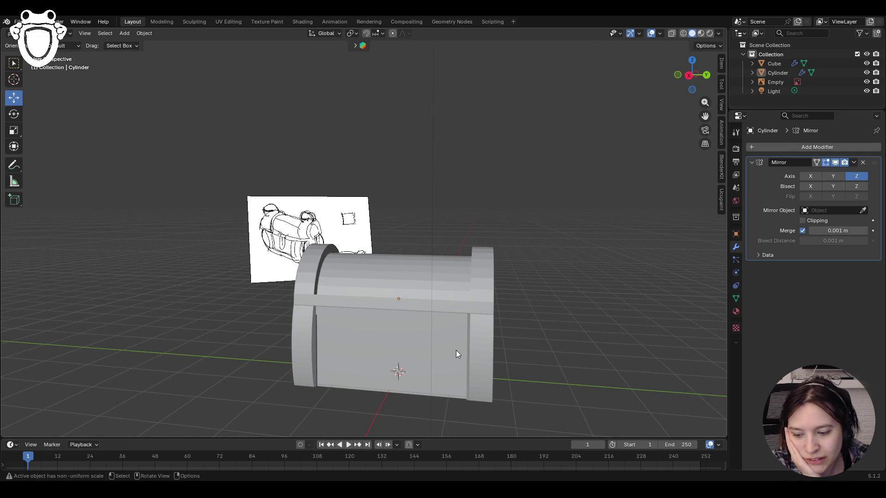
{"action": "scroll", "coordinate": [450, 347], "scroll_direction": "down", "scroll_amount": 3}
{"action": "middle_click_drag", "start_coordinate": [549, 312], "coordinate": [500, 341]}
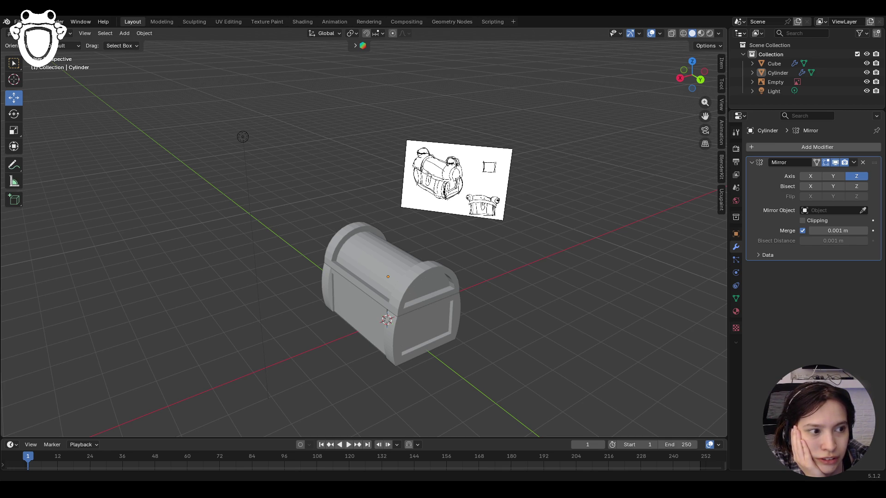
{"action": "middle_click_drag", "start_coordinate": [323, 359], "coordinate": [361, 359]}
{"action": "scroll", "coordinate": [361, 358], "scroll_direction": "up", "scroll_amount": 2}
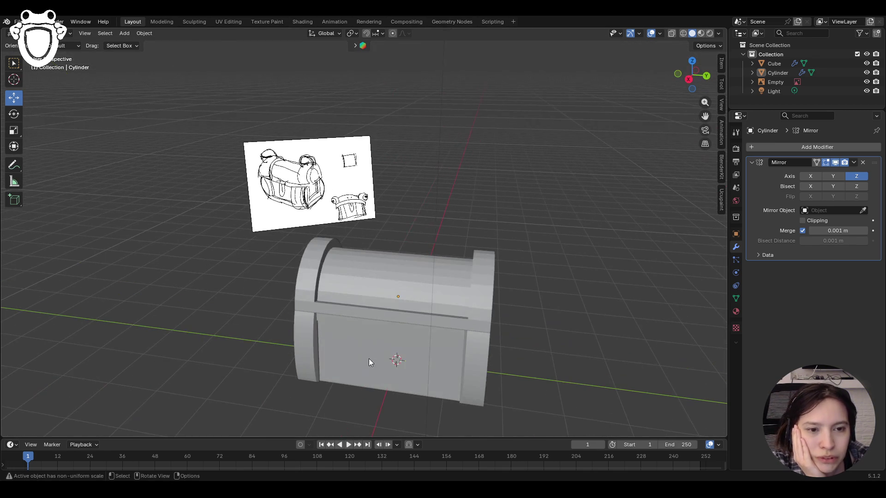
{"action": "middle_click_drag", "start_coordinate": [527, 328], "coordinate": [469, 331]}
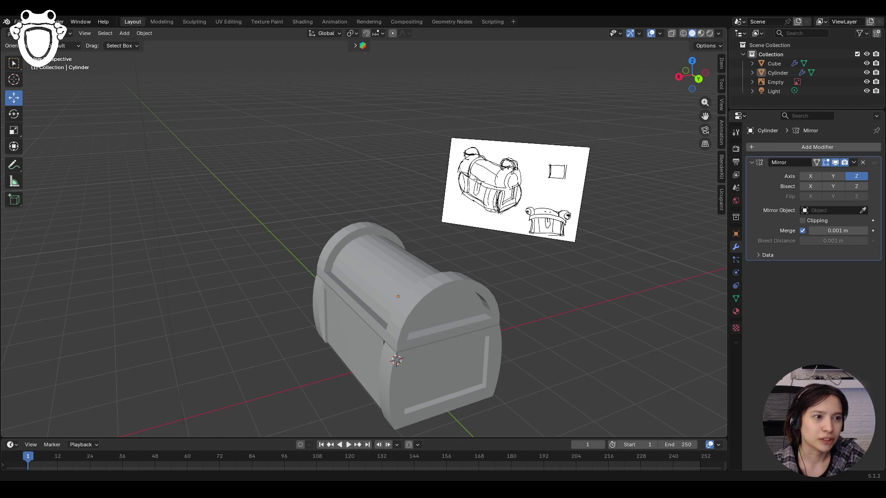
{"action": "middle_click_drag", "start_coordinate": [431, 367], "coordinate": [482, 364]}
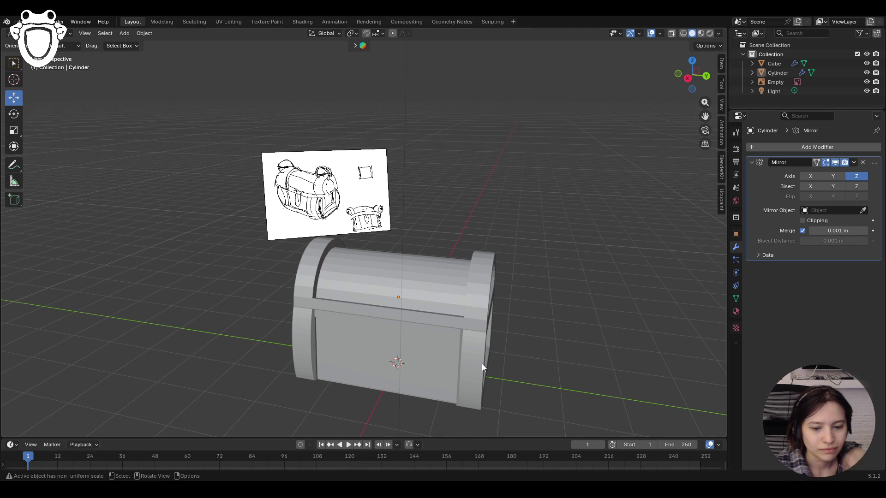
{"action": "middle_click_drag", "start_coordinate": [535, 327], "coordinate": [532, 325]}
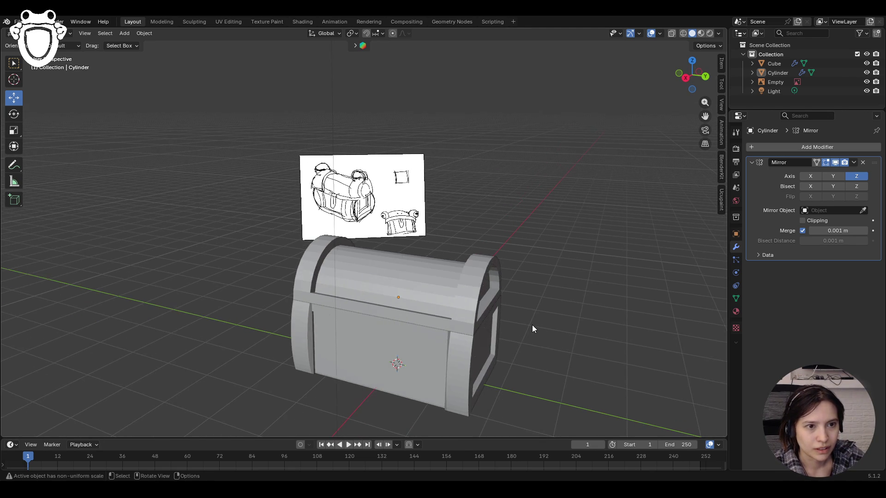
Add a 16-segment UV sphere and raise it above the chest's top corner
{"action": "key", "text": "shift+a"}
{"action": "mouse_move", "coordinate": [513, 290]}
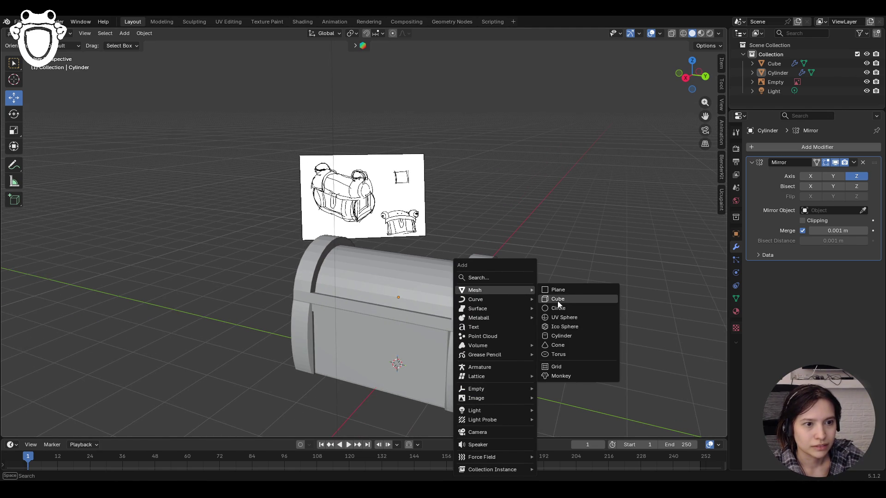
{"action": "left_click", "coordinate": [577, 322]}
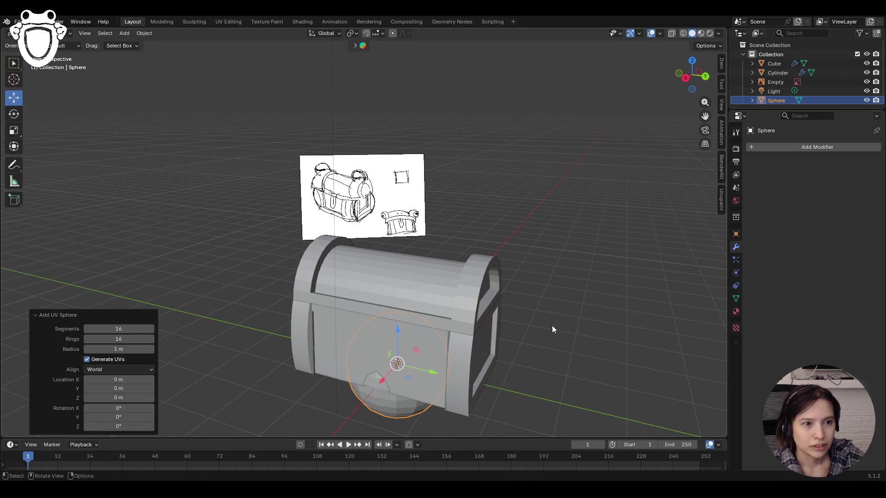
{"action": "mouse_move", "coordinate": [100, 331]}
{"action": "left_mouse_down"}
{"action": "mouse_move", "coordinate": [81, 331]}
{"action": "mouse_move", "coordinate": [231, 326]}
{"action": "left_mouse_up"}
{"action": "left_click", "coordinate": [150, 328]}
{"action": "left_click", "coordinate": [151, 328]}
{"action": "left_click", "coordinate": [86, 329]}
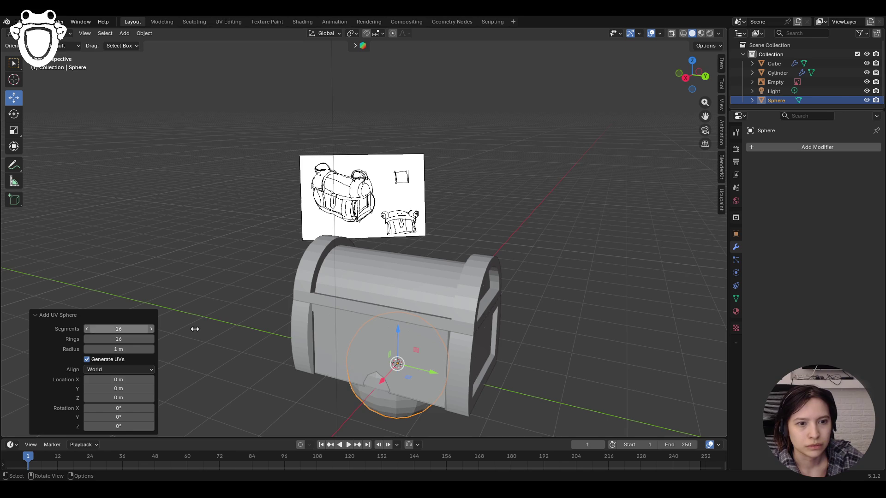
{"action": "mouse_move", "coordinate": [397, 330]}
{"action": "left_mouse_down"}
{"action": "mouse_move", "coordinate": [412, 169]}
{"action": "mouse_move", "coordinate": [414, 211]}
{"action": "mouse_move", "coordinate": [507, 244]}
{"action": "left_mouse_up"}
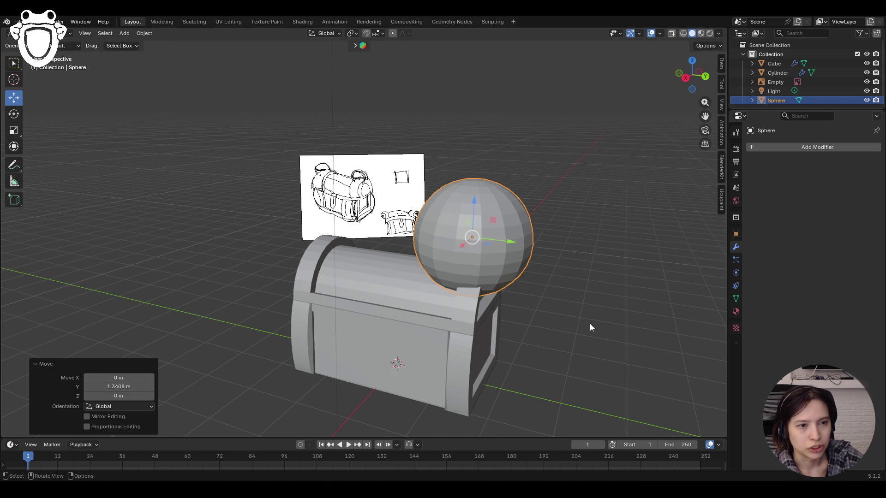
Scale the sphere to 0.409 and drag it down and along the chest onto the lid's right corner
{"action": "key", "text": "s"}
{"action": "left_click", "coordinate": [524, 267]}
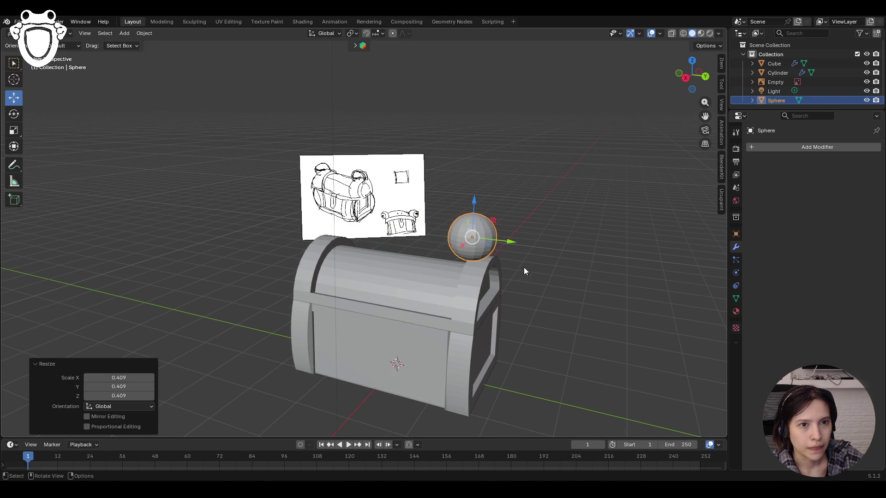
{"action": "left_click_drag", "start_coordinate": [473, 199], "coordinate": [473, 211]}
{"action": "left_click_drag", "start_coordinate": [508, 254], "coordinate": [515, 254]}
{"action": "mouse_move", "coordinate": [515, 255]}
{"action": "middle_mouse_down"}
{"action": "mouse_move", "coordinate": [561, 280]}
{"action": "mouse_move", "coordinate": [600, 271]}
{"action": "middle_mouse_up"}
{"action": "left_click_drag", "start_coordinate": [480, 213], "coordinate": [479, 213]}
{"action": "left_click_drag", "start_coordinate": [517, 255], "coordinate": [512, 254]}
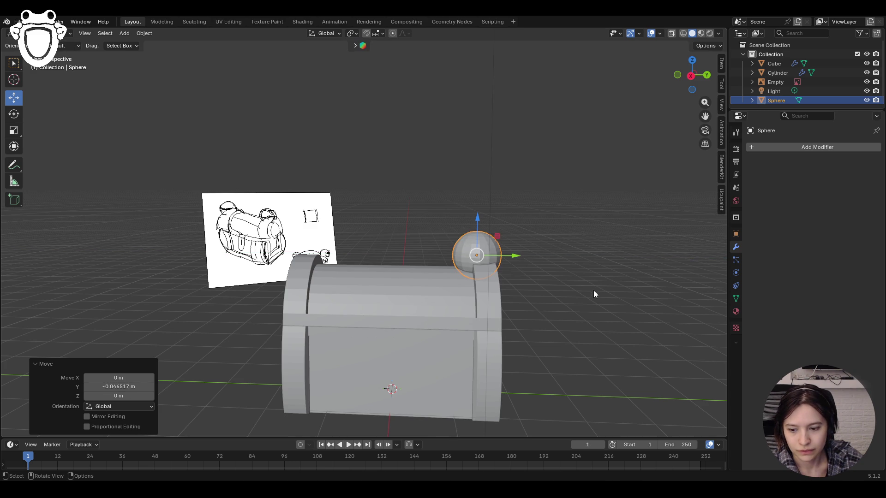
{"action": "left_click", "coordinate": [588, 293]}
{"action": "mouse_move", "coordinate": [587, 293]}
{"action": "middle_mouse_down"}
{"action": "mouse_move", "coordinate": [477, 287]}
{"action": "mouse_move", "coordinate": [491, 269]}
{"action": "mouse_move", "coordinate": [562, 284]}
{"action": "mouse_move", "coordinate": [557, 298]}
{"action": "mouse_move", "coordinate": [516, 292]}
{"action": "mouse_move", "coordinate": [542, 305]}
{"action": "mouse_move", "coordinate": [555, 297]}
{"action": "mouse_move", "coordinate": [488, 252]}
{"action": "middle_mouse_up"}
{"action": "left_click", "coordinate": [488, 253]}
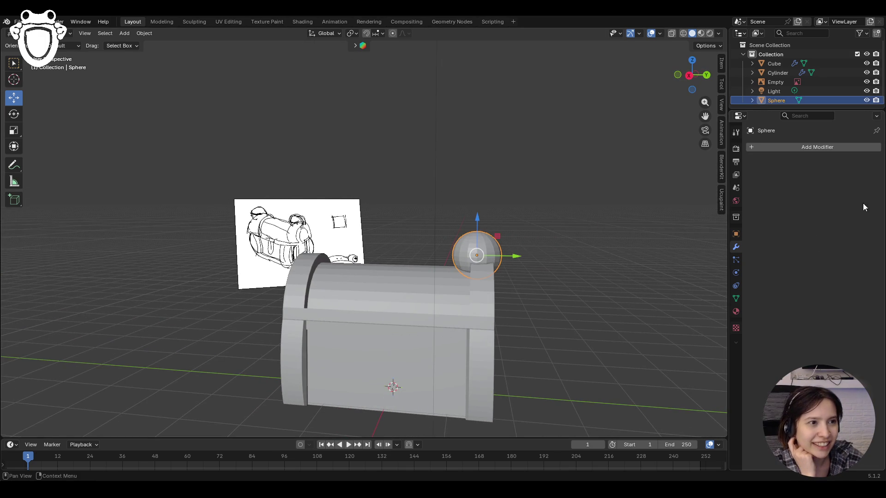
Add a Mirror modifier to the sphere, switch off its X axis and leave the bisect options off
{"action": "left_click", "coordinate": [815, 148]}
{"action": "mouse_move", "coordinate": [815, 150]}
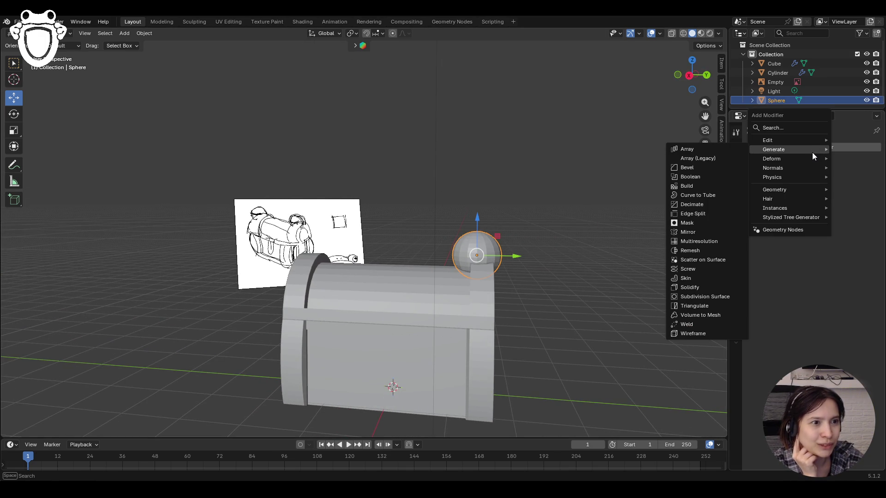
{"action": "left_click", "coordinate": [688, 233]}
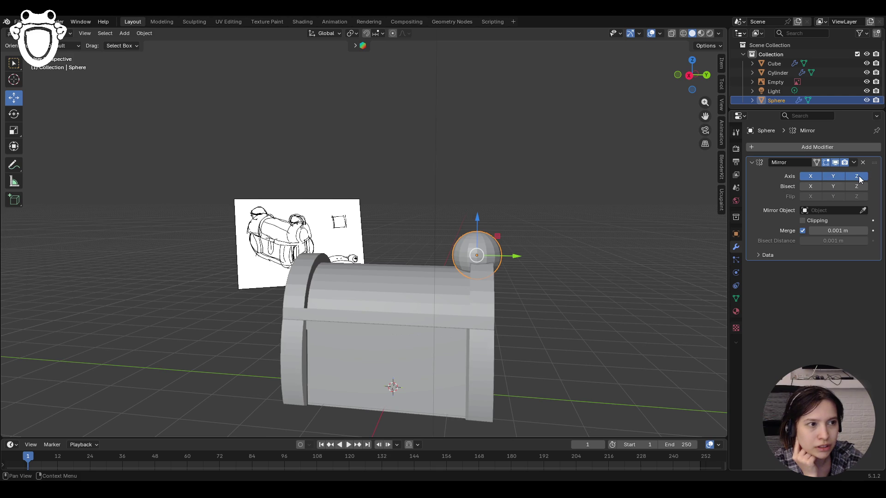
{"action": "left_click", "coordinate": [810, 175]}
{"action": "left_click", "coordinate": [810, 186]}
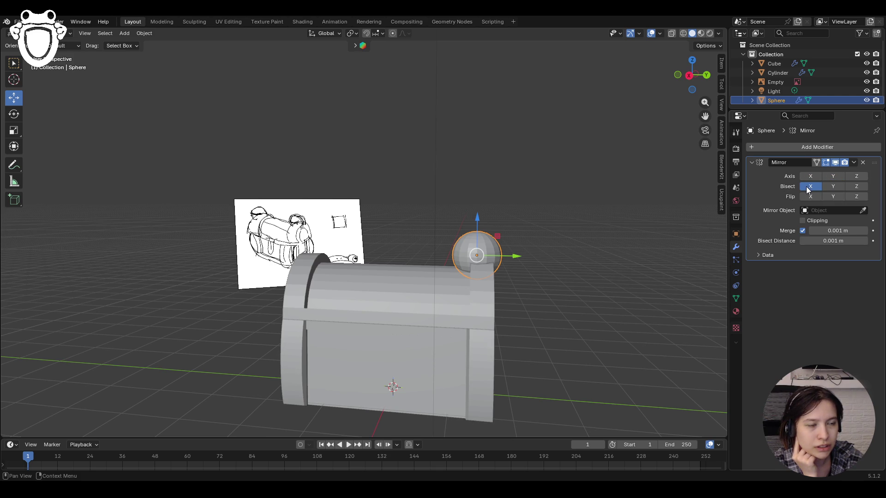
{"action": "left_click", "coordinate": [833, 186]}
{"action": "left_click", "coordinate": [854, 187]}
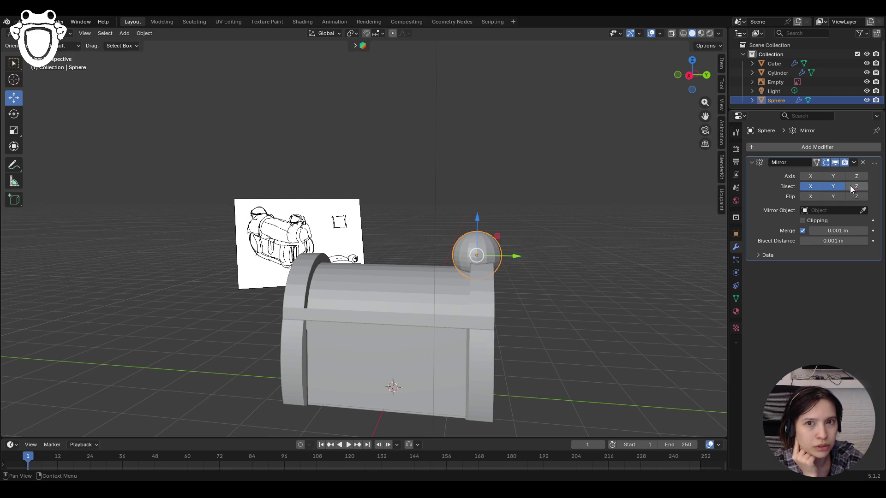
{"action": "left_click", "coordinate": [810, 186]}
Orbit around to a frontal view of the chest and select the lid
{"action": "middle_click_drag", "start_coordinate": [512, 341], "coordinate": [559, 337]}
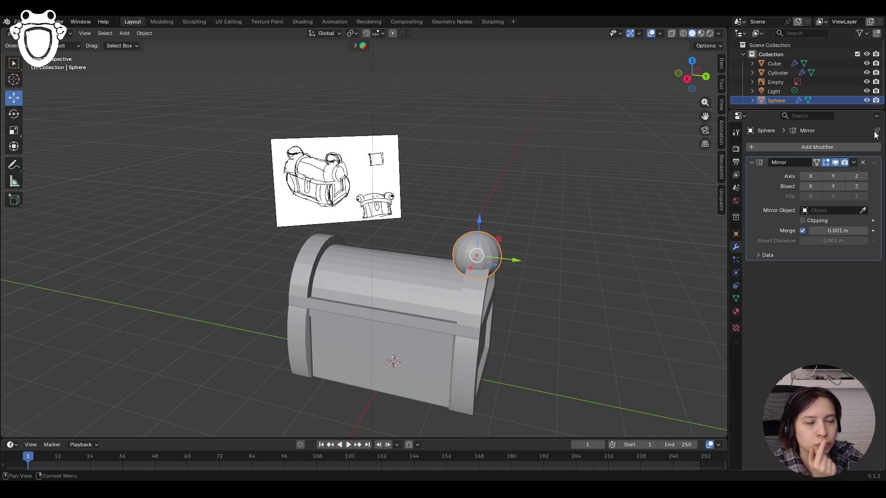
{"action": "mouse_move", "coordinate": [384, 198]}
{"action": "middle_mouse_down"}
{"action": "mouse_move", "coordinate": [404, 231]}
{"action": "mouse_move", "coordinate": [407, 218]}
{"action": "mouse_move", "coordinate": [437, 240]}
{"action": "middle_mouse_up"}
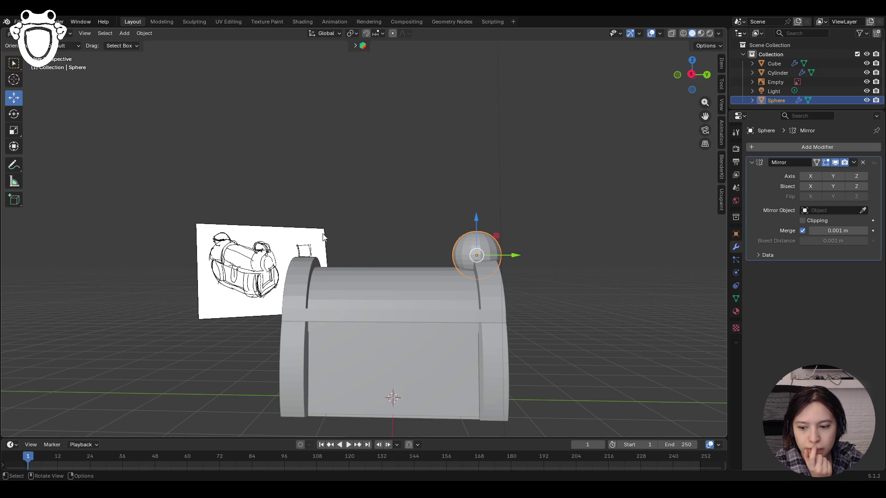
{"action": "mouse_move", "coordinate": [323, 238]}
{"action": "middle_mouse_down"}
{"action": "mouse_move", "coordinate": [444, 245]}
{"action": "mouse_move", "coordinate": [421, 255]}
{"action": "middle_mouse_up"}
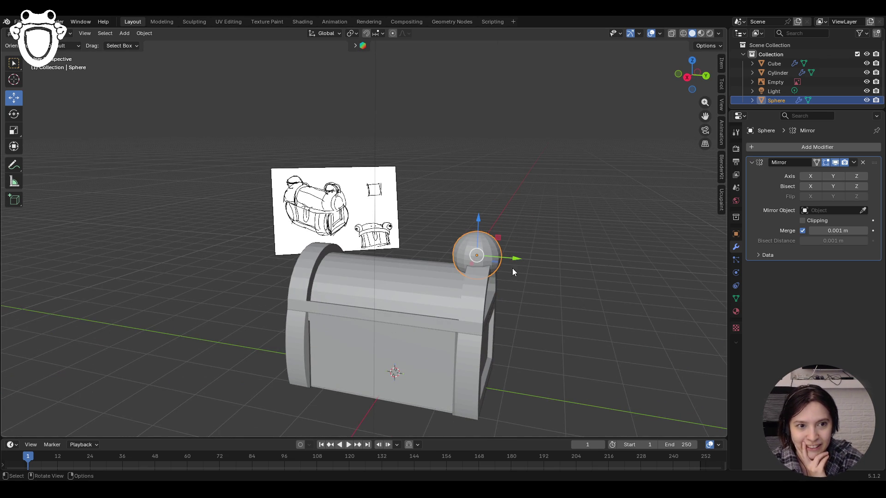
{"action": "left_click", "coordinate": [423, 280]}
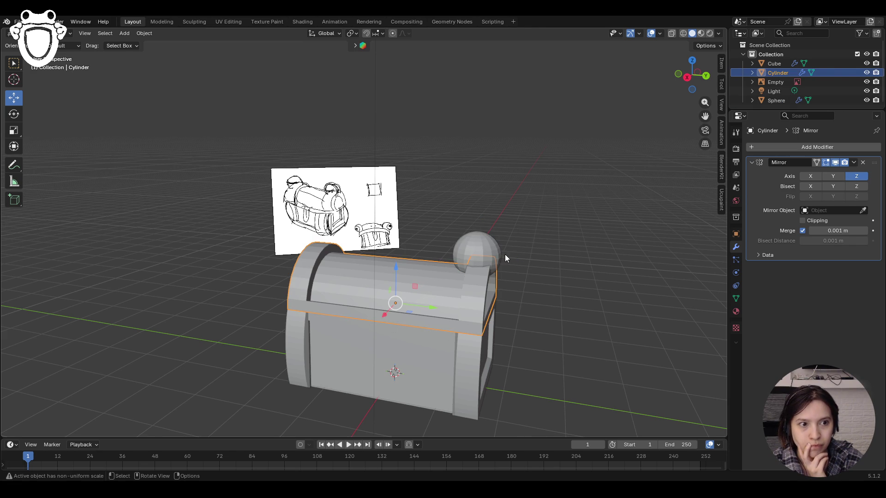
Set the chest lid as the sphere's Mirror object and mirror it on Z
{"action": "left_click", "coordinate": [490, 245], "text": "shift"}
{"action": "middle_click_drag", "start_coordinate": [490, 245], "coordinate": [521, 252]}
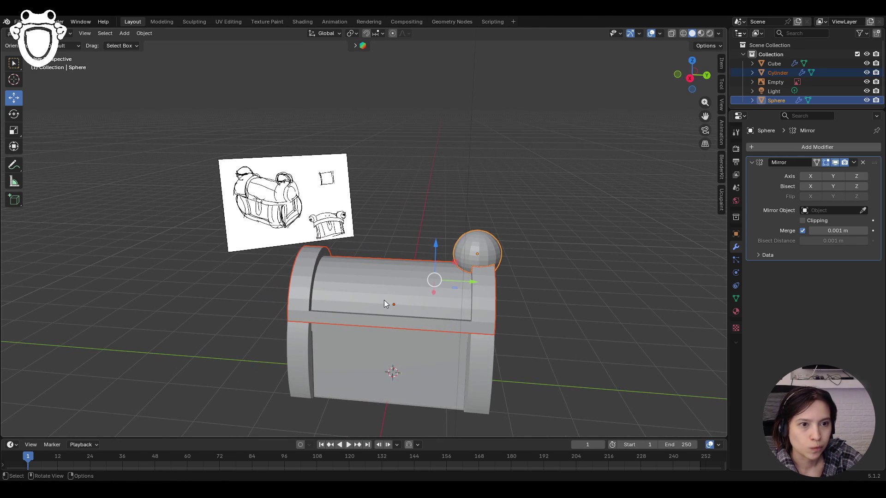
{"action": "left_click", "coordinate": [863, 210]}
{"action": "left_click", "coordinate": [404, 272]}
{"action": "left_click", "coordinate": [483, 246]}
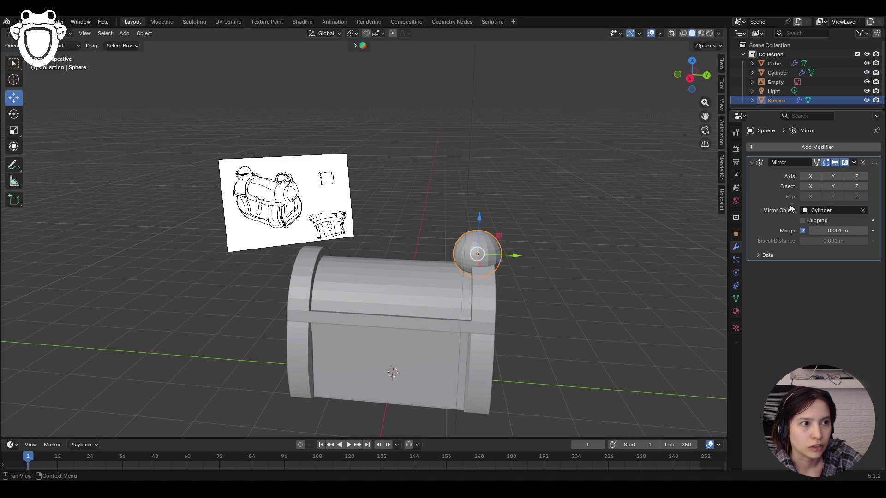
{"action": "left_click", "coordinate": [851, 177]}
Nudge the sphere along Y and shift the right-hand sphere slightly along X
{"action": "middle_click_drag", "start_coordinate": [551, 282], "coordinate": [512, 252]}
{"action": "left_click_drag", "start_coordinate": [512, 252], "coordinate": [518, 249]}
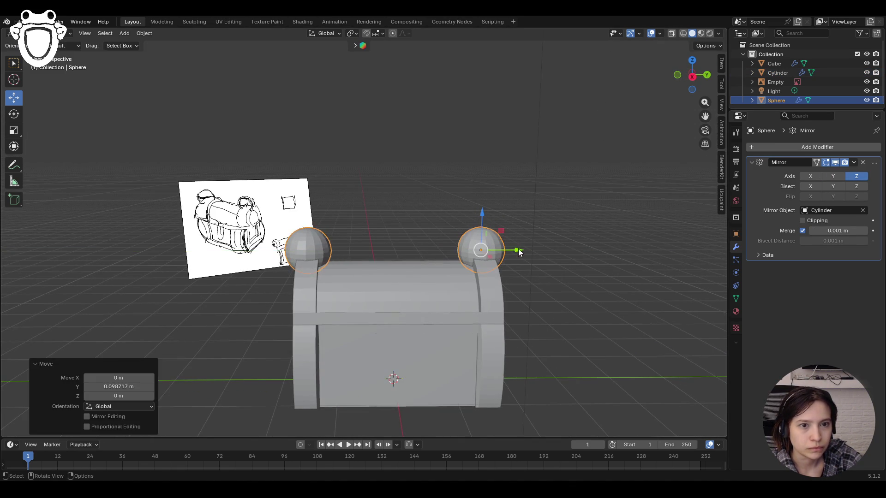
{"action": "left_click", "coordinate": [558, 314]}
{"action": "mouse_move", "coordinate": [558, 313]}
{"action": "middle_mouse_down"}
{"action": "mouse_move", "coordinate": [504, 328]}
{"action": "mouse_move", "coordinate": [437, 290]}
{"action": "middle_mouse_up"}
{"action": "left_click", "coordinate": [437, 290]}
{"action": "key", "text": "g"}
{"action": "key", "text": "x"}
{"action": "key", "text": "Return"}
Nudge the sphere slightly along Y and lower it vertically onto the lid corner
{"action": "middle_click_drag", "start_coordinate": [479, 339], "coordinate": [536, 320]}
{"action": "left_click_drag", "start_coordinate": [519, 261], "coordinate": [517, 265]}
{"action": "mouse_move", "coordinate": [517, 265]}
{"action": "middle_mouse_down"}
{"action": "mouse_move", "coordinate": [576, 306]}
{"action": "mouse_move", "coordinate": [515, 228]}
{"action": "middle_mouse_up"}
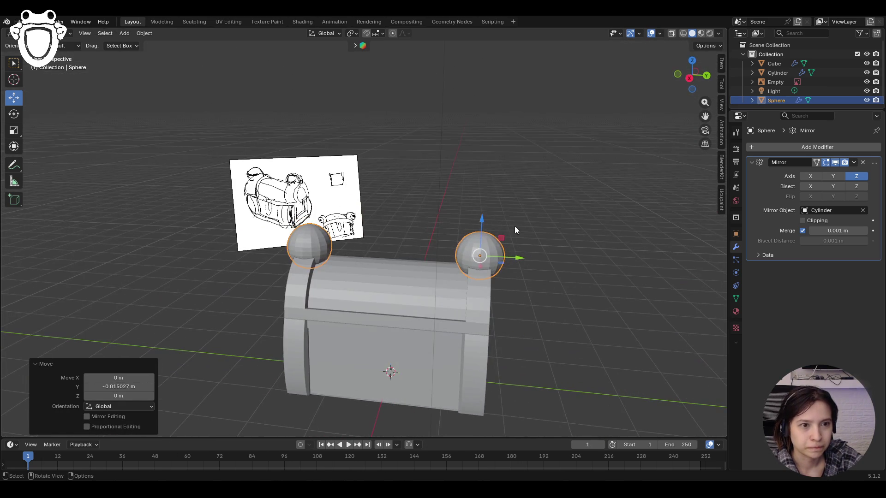
{"action": "left_click_drag", "start_coordinate": [483, 225], "coordinate": [486, 215]}
{"action": "left_click", "coordinate": [563, 322]}
{"action": "mouse_move", "coordinate": [564, 322]}
{"action": "middle_mouse_down"}
{"action": "mouse_move", "coordinate": [637, 323]}
{"action": "mouse_move", "coordinate": [655, 333]}
{"action": "mouse_move", "coordinate": [552, 345]}
{"action": "mouse_move", "coordinate": [589, 327]}
{"action": "mouse_move", "coordinate": [658, 317]}
{"action": "mouse_move", "coordinate": [570, 346]}
{"action": "mouse_move", "coordinate": [558, 340]}
{"action": "mouse_move", "coordinate": [588, 355]}
{"action": "mouse_move", "coordinate": [572, 358]}
{"action": "middle_mouse_up"}
{"action": "scroll", "coordinate": [571, 358], "scroll_direction": "down", "scroll_amount": 8}
{"action": "scroll", "coordinate": [404, 265], "scroll_direction": "up", "scroll_amount": 9}
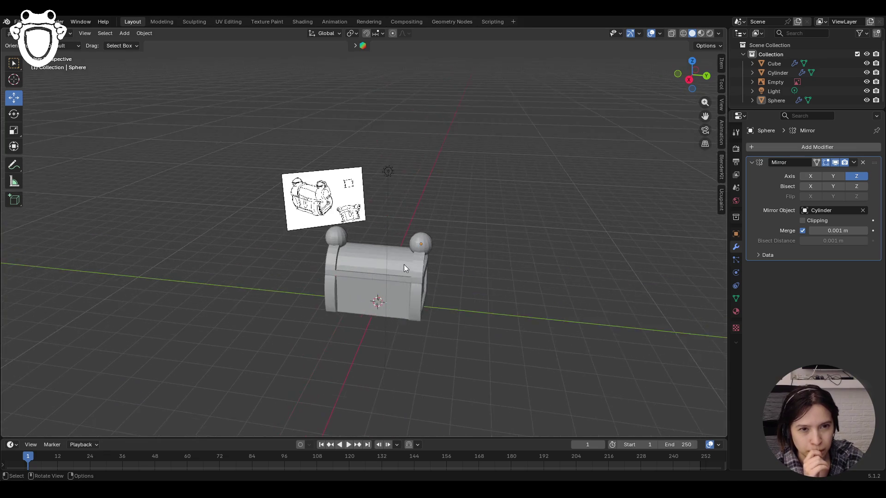
{"action": "mouse_move", "coordinate": [412, 275]}
{"action": "middle_mouse_down"}
{"action": "mouse_move", "coordinate": [428, 273]}
{"action": "mouse_move", "coordinate": [436, 258]}
{"action": "middle_mouse_up"}
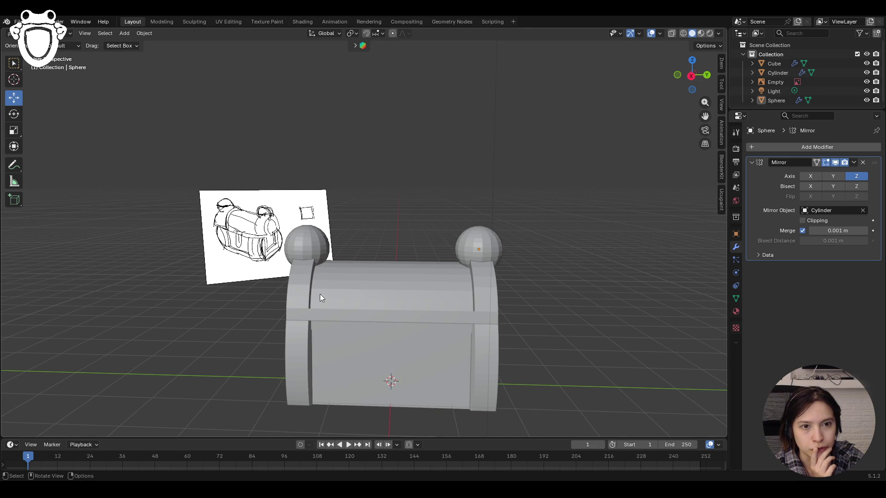
{"action": "left_click", "coordinate": [308, 288]}
{"action": "mouse_move", "coordinate": [307, 288]}
{"action": "middle_mouse_down"}
{"action": "mouse_move", "coordinate": [578, 322]}
{"action": "mouse_move", "coordinate": [561, 347]}
{"action": "mouse_move", "coordinate": [585, 360]}
{"action": "mouse_move", "coordinate": [664, 323]}
{"action": "mouse_move", "coordinate": [543, 316]}
{"action": "middle_mouse_up"}
{"action": "mouse_move", "coordinate": [462, 307]}
{"action": "middle_mouse_down"}
{"action": "mouse_move", "coordinate": [522, 310]}
{"action": "mouse_move", "coordinate": [468, 367]}
{"action": "middle_mouse_up"}
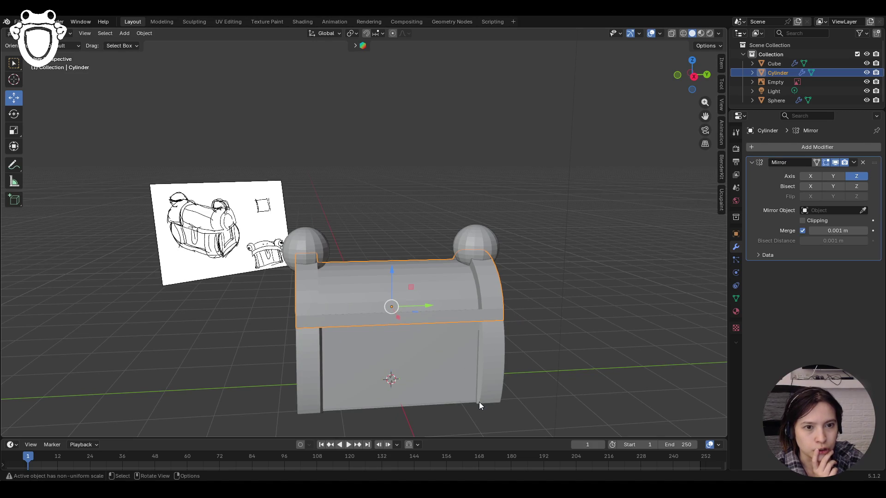
{"action": "middle_click_drag", "start_coordinate": [554, 386], "coordinate": [523, 372]}
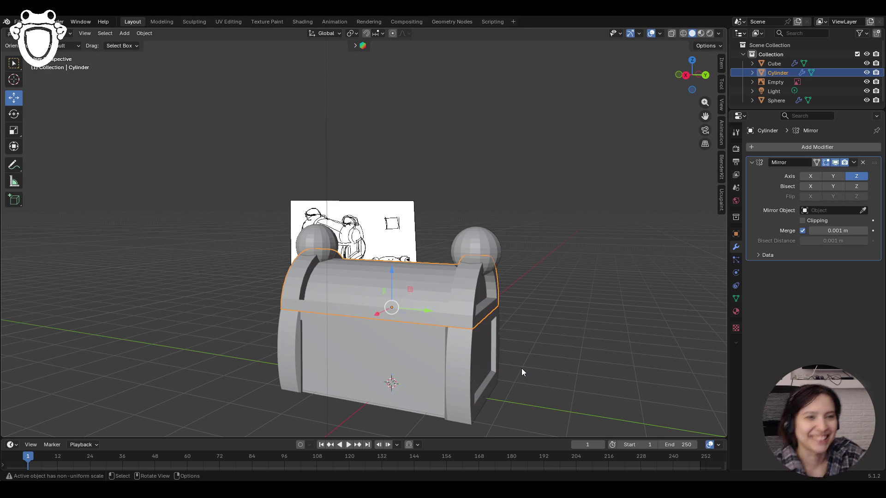
{"action": "mouse_move", "coordinate": [509, 323]}
{"action": "middle_mouse_down"}
{"action": "mouse_move", "coordinate": [472, 323]}
{"action": "mouse_move", "coordinate": [500, 312]}
{"action": "mouse_move", "coordinate": [477, 302]}
{"action": "middle_mouse_up"}
{"action": "middle_click_drag", "start_coordinate": [647, 306], "coordinate": [552, 312]}
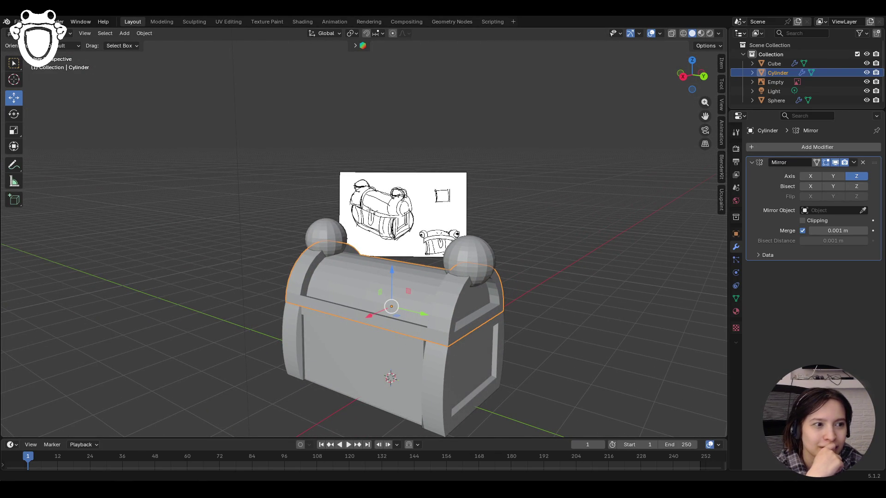
{"action": "mouse_move", "coordinate": [531, 323]}
{"action": "middle_mouse_down"}
{"action": "mouse_move", "coordinate": [523, 325]}
{"action": "mouse_move", "coordinate": [554, 318]}
{"action": "mouse_move", "coordinate": [517, 333]}
{"action": "middle_mouse_up"}
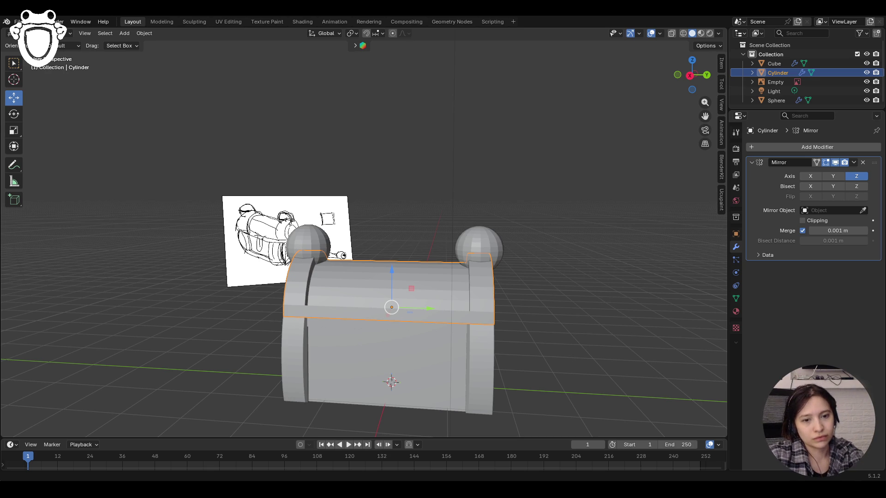
{"action": "middle_click_drag", "start_coordinate": [415, 383], "coordinate": [461, 382]}
{"action": "left_click", "coordinate": [580, 289]}
{"action": "mouse_move", "coordinate": [580, 289]}
{"action": "middle_mouse_down"}
{"action": "mouse_move", "coordinate": [511, 346]}
{"action": "mouse_move", "coordinate": [522, 316]}
{"action": "middle_mouse_up"}
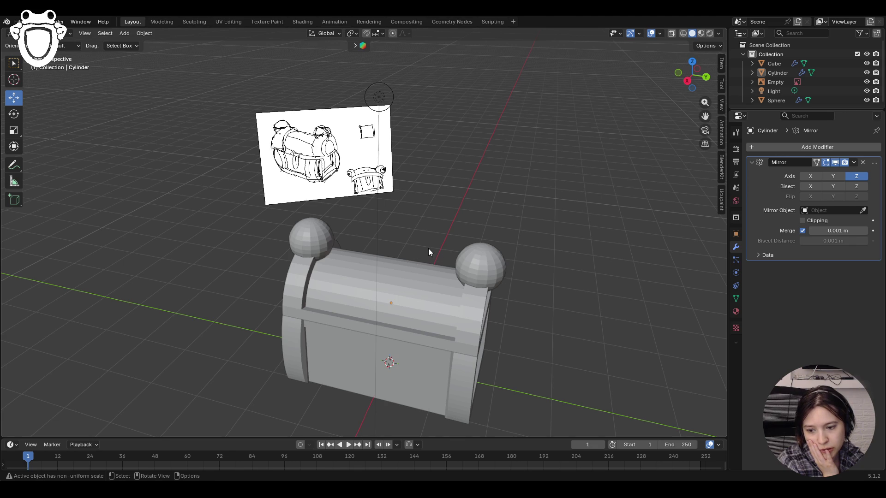
{"action": "mouse_move", "coordinate": [425, 245]}
{"action": "middle_mouse_down"}
{"action": "mouse_move", "coordinate": [403, 284]}
{"action": "mouse_move", "coordinate": [422, 267]}
{"action": "mouse_move", "coordinate": [512, 270]}
{"action": "middle_mouse_up"}
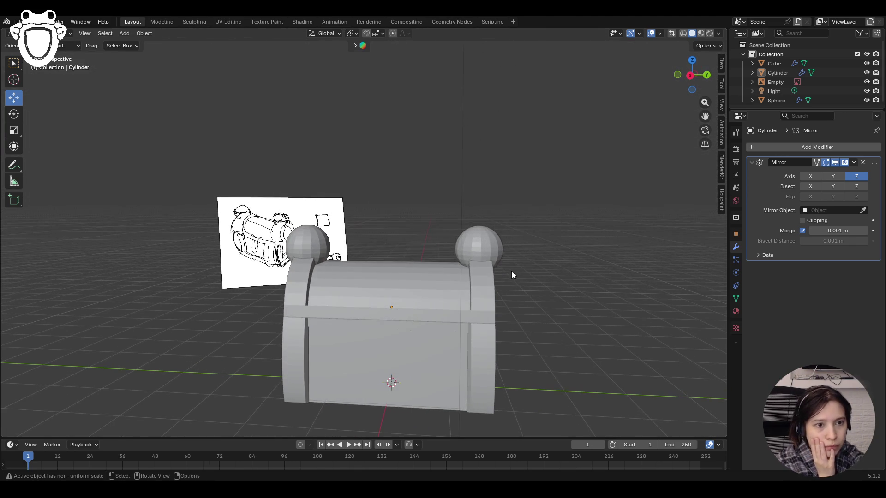
Put the chest lid in Edit Mode and select the edge loop at its end in edge mode
{"action": "left_click", "coordinate": [484, 283]}
{"action": "left_click", "coordinate": [46, 33]}
{"action": "left_click", "coordinate": [41, 54]}
{"action": "mouse_move", "coordinate": [386, 154]}
{"action": "middle_mouse_down"}
{"action": "mouse_move", "coordinate": [589, 251]}
{"action": "mouse_move", "coordinate": [563, 277]}
{"action": "mouse_move", "coordinate": [323, 164]}
{"action": "mouse_move", "coordinate": [522, 218]}
{"action": "mouse_move", "coordinate": [510, 292]}
{"action": "mouse_move", "coordinate": [579, 266]}
{"action": "middle_mouse_up"}
{"action": "key", "text": "2"}
{"action": "left_click", "coordinate": [484, 299]}
{"action": "scroll", "coordinate": [554, 344], "scroll_direction": "up", "scroll_amount": 3}
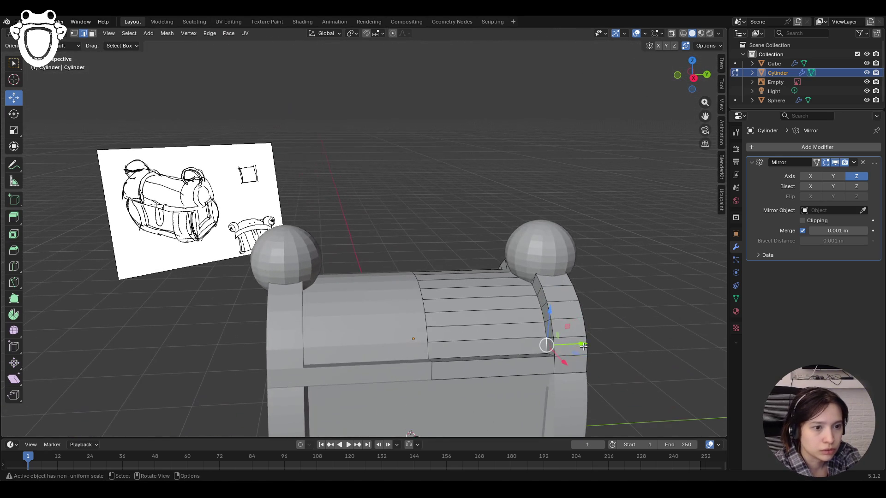
{"action": "left_click", "coordinate": [548, 318], "text": "alt"}
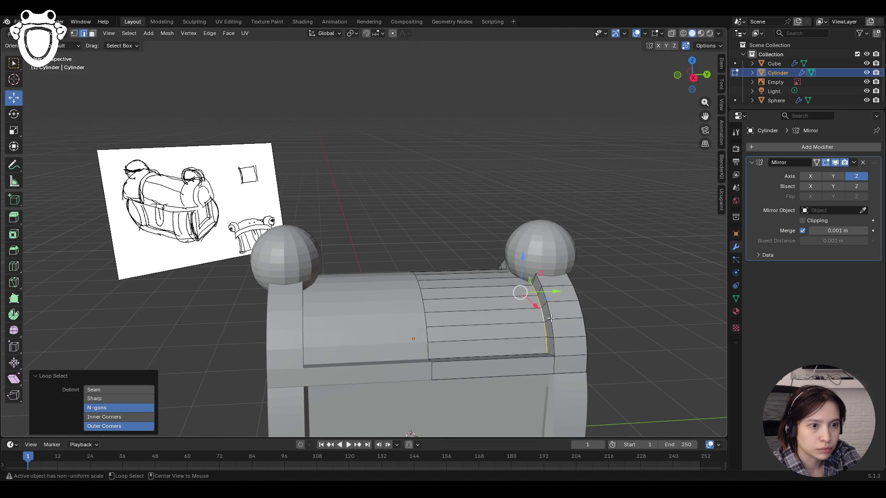
Slide the lid's end edge loop along Y, finishing with a -0.017425 m nudge
{"action": "mouse_move", "coordinate": [551, 318]}
{"action": "middle_mouse_down"}
{"action": "mouse_move", "coordinate": [535, 304]}
{"action": "mouse_move", "coordinate": [545, 295]}
{"action": "mouse_move", "coordinate": [684, 331]}
{"action": "mouse_move", "coordinate": [566, 288]}
{"action": "middle_mouse_up"}
{"action": "left_click_drag", "start_coordinate": [566, 289], "coordinate": [545, 292]}
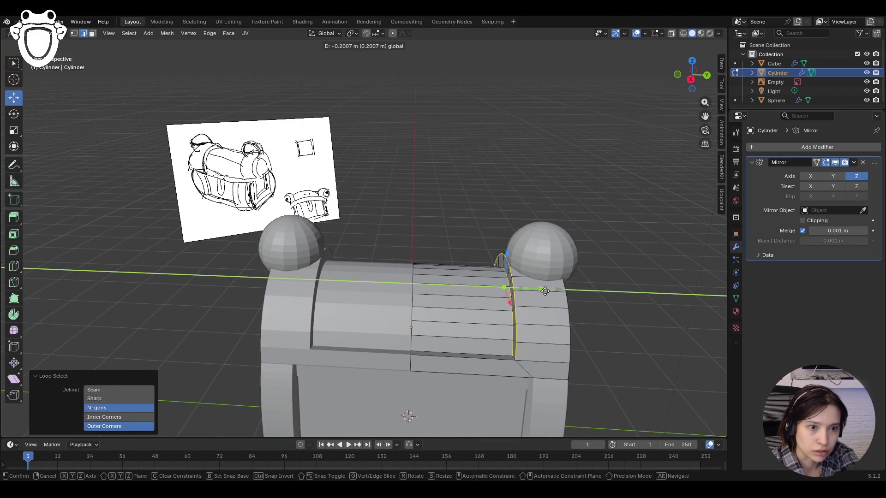
{"action": "left_click_drag", "start_coordinate": [545, 291], "coordinate": [545, 291]}
{"action": "mouse_move", "coordinate": [545, 292]}
{"action": "middle_mouse_down"}
{"action": "mouse_move", "coordinate": [591, 356]}
{"action": "mouse_move", "coordinate": [631, 344]}
{"action": "middle_mouse_up"}
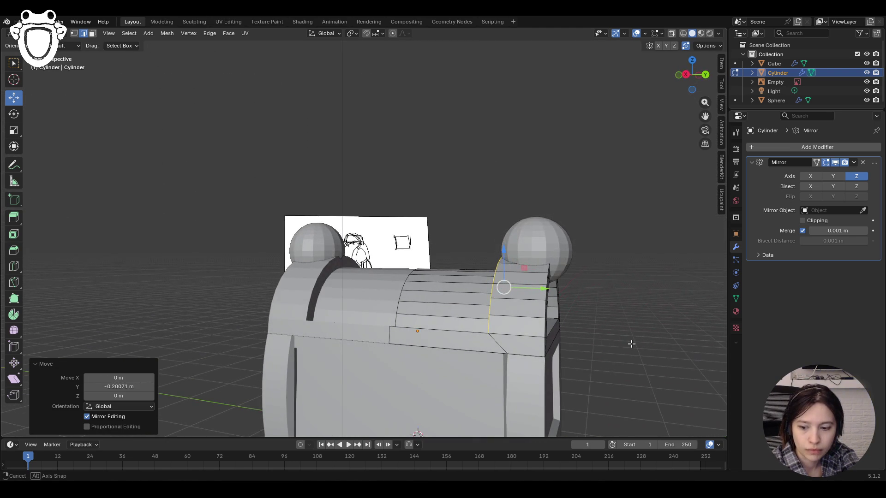
{"action": "mouse_move", "coordinate": [631, 344]}
{"action": "middle_mouse_down"}
{"action": "mouse_move", "coordinate": [665, 355]}
{"action": "mouse_move", "coordinate": [623, 338]}
{"action": "mouse_move", "coordinate": [668, 342]}
{"action": "middle_mouse_up"}
{"action": "left_click_drag", "start_coordinate": [706, 116], "coordinate": [705, 88]}
{"action": "middle_click_drag", "start_coordinate": [624, 244], "coordinate": [531, 240]}
{"action": "key", "text": "g"}
{"action": "key", "text": "y"}
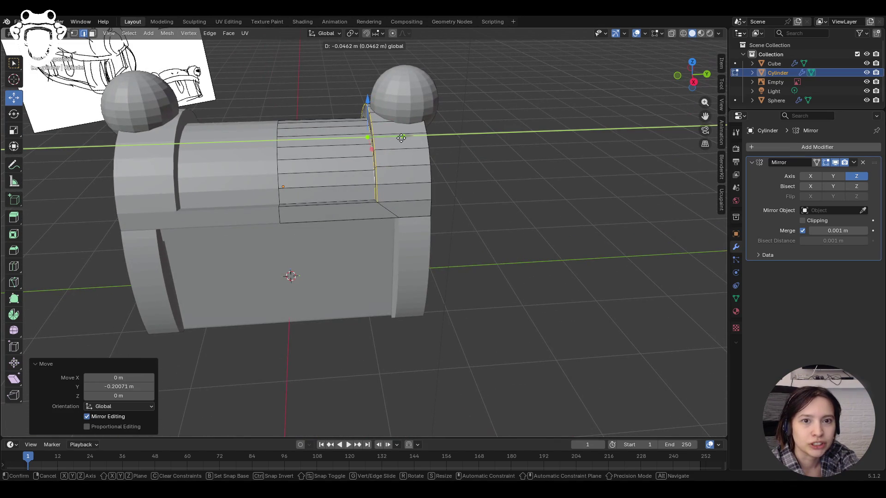
{"action": "left_click", "coordinate": [404, 138]}
Deselect the loop, switch to the side view and return to Object Mode
{"action": "middle_click_drag", "start_coordinate": [475, 163], "coordinate": [570, 108]}
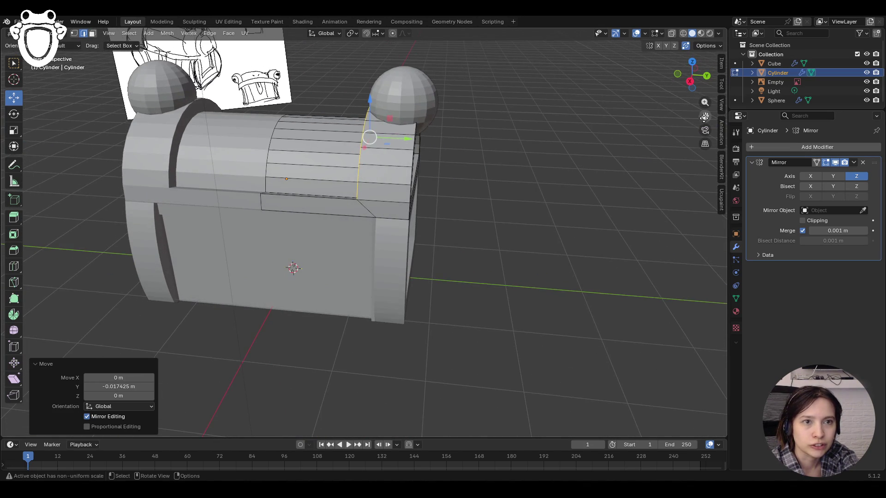
{"action": "left_click_drag", "start_coordinate": [706, 116], "coordinate": [770, 164]}
{"action": "left_click", "coordinate": [604, 271]}
{"action": "key", "text": "KP_3"}
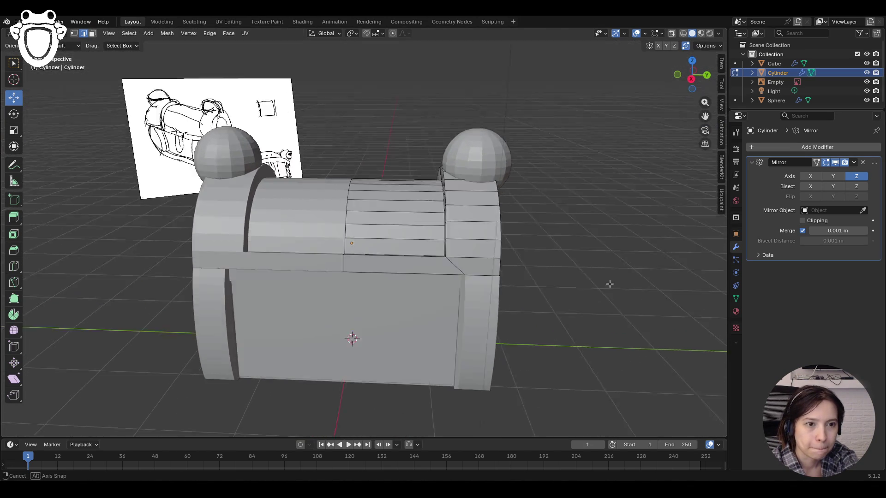
{"action": "left_click", "coordinate": [60, 33]}
{"action": "left_click", "coordinate": [46, 42]}
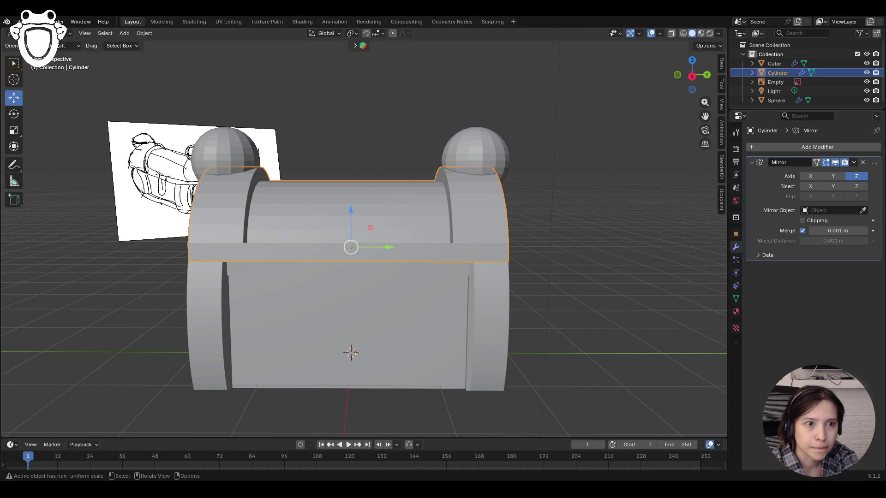
Put the chest body in Edit Mode and select the edge loop at its right end
{"action": "left_click", "coordinate": [482, 313]}
{"action": "left_click", "coordinate": [60, 33]}
{"action": "left_click", "coordinate": [55, 54]}
{"action": "mouse_move", "coordinate": [554, 267]}
{"action": "middle_mouse_down"}
{"action": "mouse_move", "coordinate": [570, 270]}
{"action": "mouse_move", "coordinate": [528, 263]}
{"action": "middle_mouse_up"}
{"action": "left_click", "coordinate": [522, 267]}
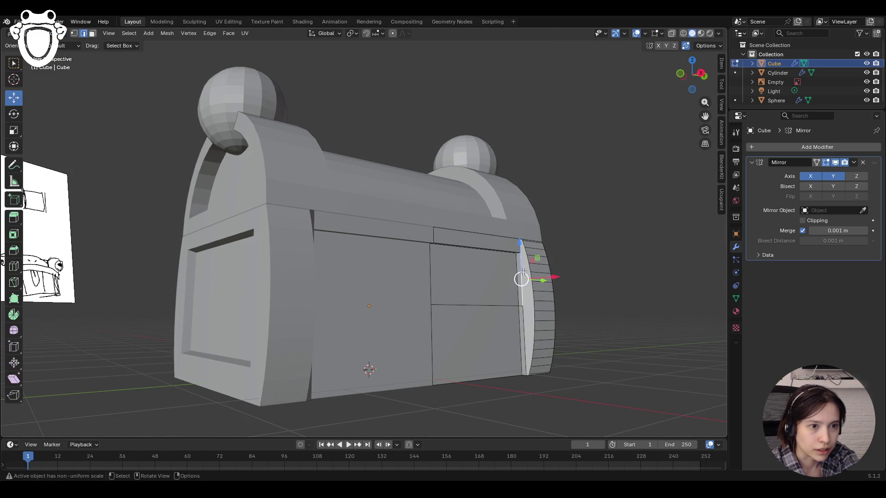
{"action": "left_click", "coordinate": [534, 302], "text": "alt"}
{"action": "left_click", "coordinate": [534, 300], "text": "alt"}
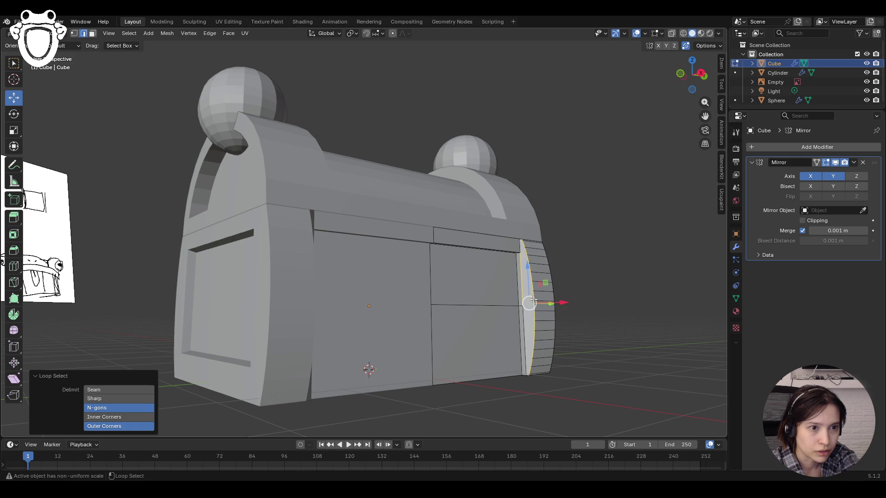
Slide the right-end loop and another vertical loop along Y to line up with the lid rims
{"action": "mouse_move", "coordinate": [523, 320]}
{"action": "middle_mouse_down"}
{"action": "mouse_move", "coordinate": [553, 326]}
{"action": "mouse_move", "coordinate": [529, 314]}
{"action": "middle_mouse_up"}
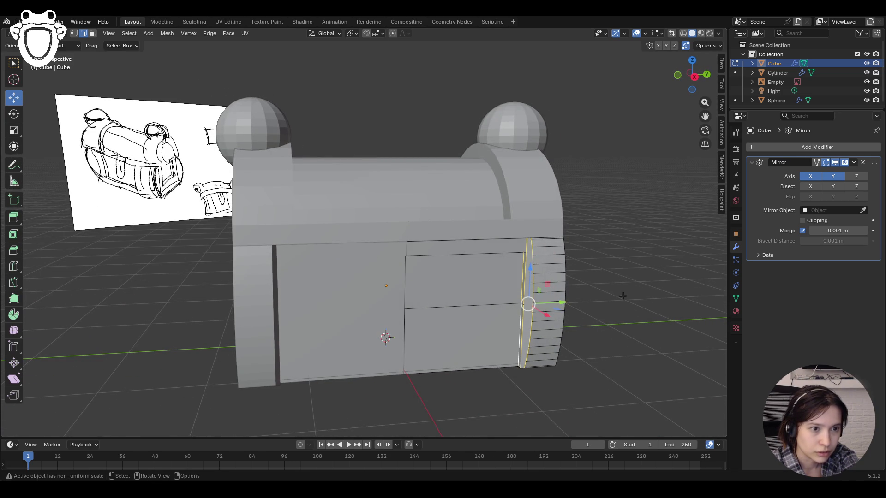
{"action": "middle_click_drag", "start_coordinate": [530, 300], "coordinate": [530, 302]}
{"action": "mouse_move", "coordinate": [530, 303]}
{"action": "left_mouse_down"}
{"action": "mouse_move", "coordinate": [555, 306]}
{"action": "mouse_move", "coordinate": [546, 303]}
{"action": "left_mouse_up"}
{"action": "mouse_move", "coordinate": [603, 301]}
{"action": "middle_mouse_down"}
{"action": "mouse_move", "coordinate": [645, 278]}
{"action": "mouse_move", "coordinate": [651, 293]}
{"action": "mouse_move", "coordinate": [613, 300]}
{"action": "mouse_move", "coordinate": [626, 284]}
{"action": "middle_mouse_up"}
{"action": "left_click", "coordinate": [581, 295], "text": "alt"}
{"action": "left_click_drag", "start_coordinate": [587, 325], "coordinate": [583, 323]}
{"action": "mouse_move", "coordinate": [584, 323]}
{"action": "middle_mouse_down"}
{"action": "mouse_move", "coordinate": [588, 232]}
{"action": "mouse_move", "coordinate": [462, 319]}
{"action": "mouse_move", "coordinate": [322, 295]}
{"action": "mouse_move", "coordinate": [398, 306]}
{"action": "mouse_move", "coordinate": [461, 353]}
{"action": "middle_mouse_up"}
{"action": "left_click", "coordinate": [340, 292]}
Review the whole chest from a higher left-front angle and open the interaction mode menu
{"action": "mouse_move", "coordinate": [542, 303]}
{"action": "middle_mouse_down"}
{"action": "mouse_move", "coordinate": [445, 301]}
{"action": "mouse_move", "coordinate": [558, 313]}
{"action": "mouse_move", "coordinate": [460, 312]}
{"action": "mouse_move", "coordinate": [643, 263]}
{"action": "middle_mouse_up"}
{"action": "scroll", "coordinate": [462, 312], "scroll_direction": "up", "scroll_amount": 3}
{"action": "mouse_move", "coordinate": [600, 323]}
{"action": "middle_mouse_down"}
{"action": "mouse_move", "coordinate": [368, 354]}
{"action": "mouse_move", "coordinate": [580, 351]}
{"action": "mouse_move", "coordinate": [562, 389]}
{"action": "mouse_move", "coordinate": [495, 361]}
{"action": "mouse_move", "coordinate": [597, 352]}
{"action": "mouse_move", "coordinate": [419, 366]}
{"action": "mouse_move", "coordinate": [469, 366]}
{"action": "mouse_move", "coordinate": [469, 356]}
{"action": "mouse_move", "coordinate": [330, 356]}
{"action": "mouse_move", "coordinate": [481, 352]}
{"action": "middle_mouse_up"}
{"action": "scroll", "coordinate": [443, 254], "scroll_direction": "down", "scroll_amount": 8}
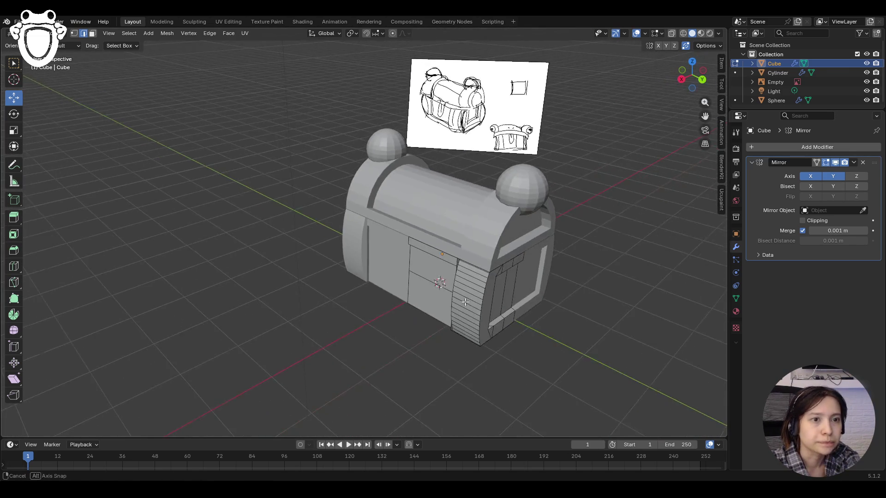
{"action": "middle_click_drag", "start_coordinate": [443, 253], "coordinate": [323, 231]}
{"action": "left_click", "coordinate": [44, 33]}
Return to Object Mode, deselect the body and save the file as Box.blend
{"action": "left_click", "coordinate": [69, 51]}
{"action": "left_click", "coordinate": [105, 151]}
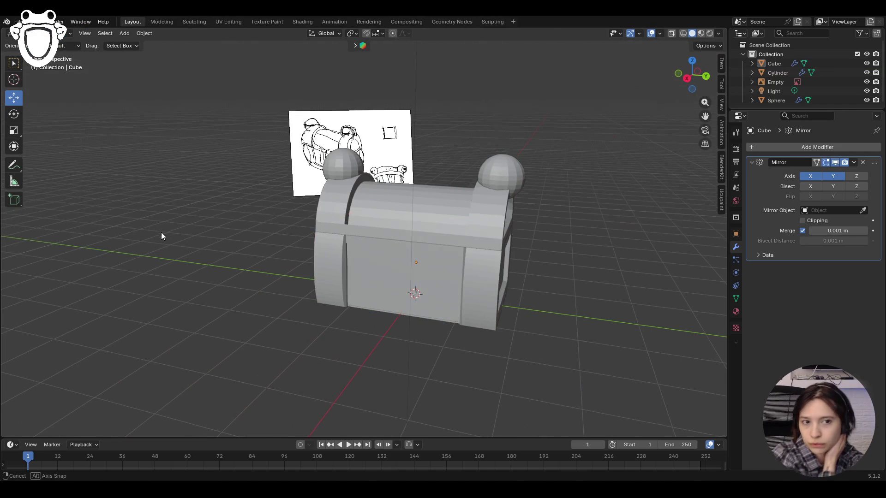
{"action": "middle_click_drag", "start_coordinate": [162, 232], "coordinate": [131, 246]}
{"action": "key", "text": "ctrl+s"}
Shift the right corner sphere along Y and adjust its height on the lid rim
{"action": "mouse_move", "coordinate": [686, 132]}
{"action": "middle_mouse_down"}
{"action": "mouse_move", "coordinate": [624, 192]}
{"action": "mouse_move", "coordinate": [471, 237]}
{"action": "middle_mouse_up"}
{"action": "left_click", "coordinate": [472, 237]}
{"action": "left_click_drag", "start_coordinate": [522, 250], "coordinate": [511, 251]}
{"action": "mouse_move", "coordinate": [531, 245]}
{"action": "middle_mouse_down", "text": "alt"}
{"action": "mouse_move", "coordinate": [583, 227]}
{"action": "mouse_move", "coordinate": [571, 232]}
{"action": "middle_mouse_up", "text": "alt"}
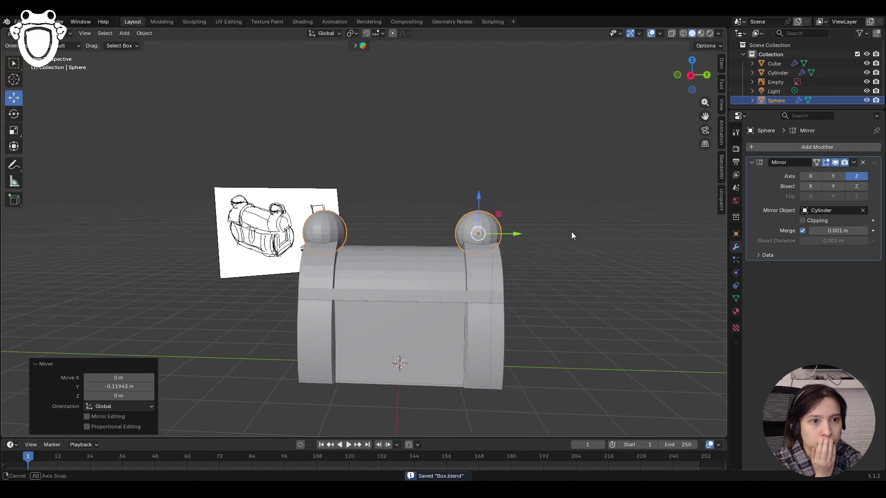
{"action": "left_click_drag", "start_coordinate": [481, 201], "coordinate": [481, 204]}
{"action": "mouse_move", "coordinate": [481, 204]}
{"action": "middle_mouse_down"}
{"action": "mouse_move", "coordinate": [498, 231]}
{"action": "mouse_move", "coordinate": [485, 232]}
{"action": "middle_mouse_up"}
{"action": "middle_click_drag", "start_coordinate": [546, 258], "coordinate": [618, 262]}
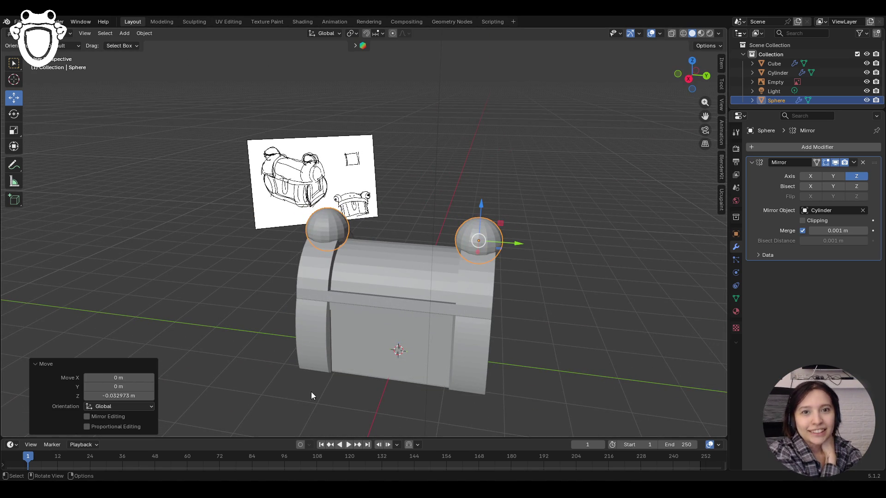
{"action": "left_click", "coordinate": [432, 198]}
Slide the corner sphere along Y once more and check it from the front
{"action": "mouse_move", "coordinate": [563, 237]}
{"action": "middle_mouse_down"}
{"action": "mouse_move", "coordinate": [611, 227]}
{"action": "mouse_move", "coordinate": [641, 249]}
{"action": "mouse_move", "coordinate": [673, 238]}
{"action": "mouse_move", "coordinate": [566, 243]}
{"action": "mouse_move", "coordinate": [581, 243]}
{"action": "middle_mouse_up"}
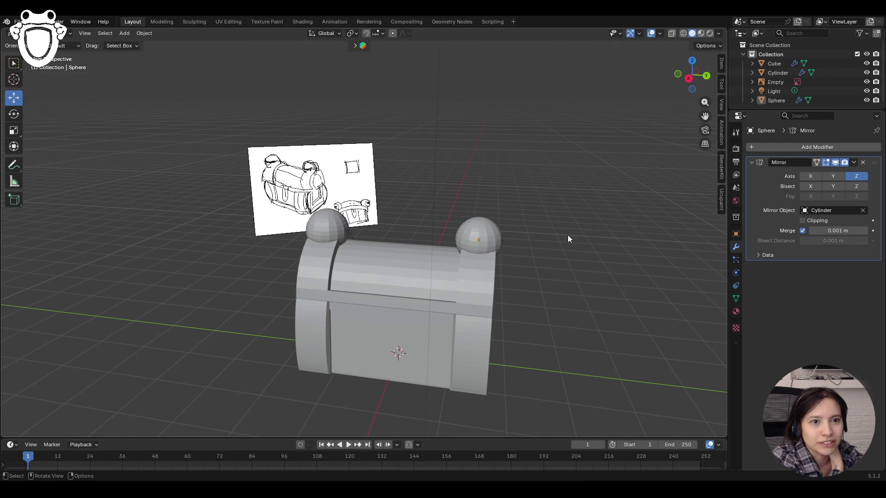
{"action": "left_click", "coordinate": [474, 230]}
{"action": "left_click_drag", "start_coordinate": [510, 241], "coordinate": [524, 242]}
{"action": "middle_click_drag", "start_coordinate": [575, 247], "coordinate": [504, 245]}
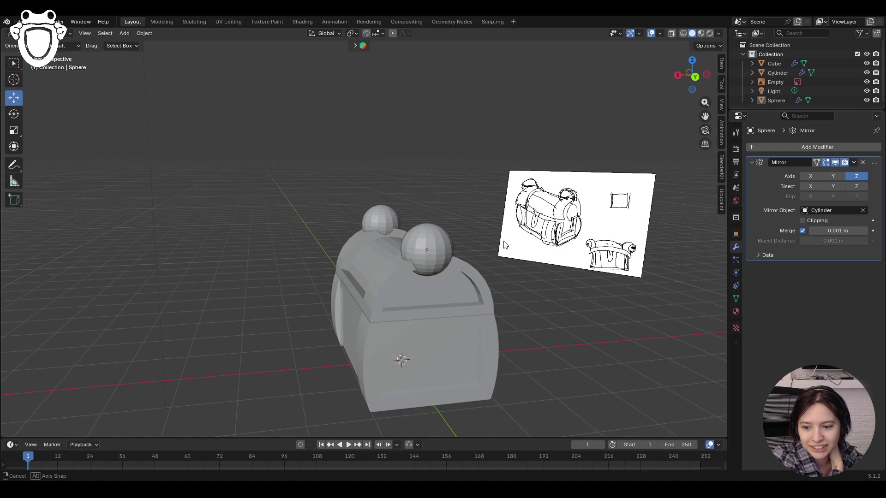
{"action": "mouse_move", "coordinate": [504, 245]}
{"action": "middle_mouse_down"}
{"action": "mouse_move", "coordinate": [566, 257]}
{"action": "mouse_move", "coordinate": [582, 240]}
{"action": "middle_mouse_up"}
{"action": "left_click", "coordinate": [44, 33]}
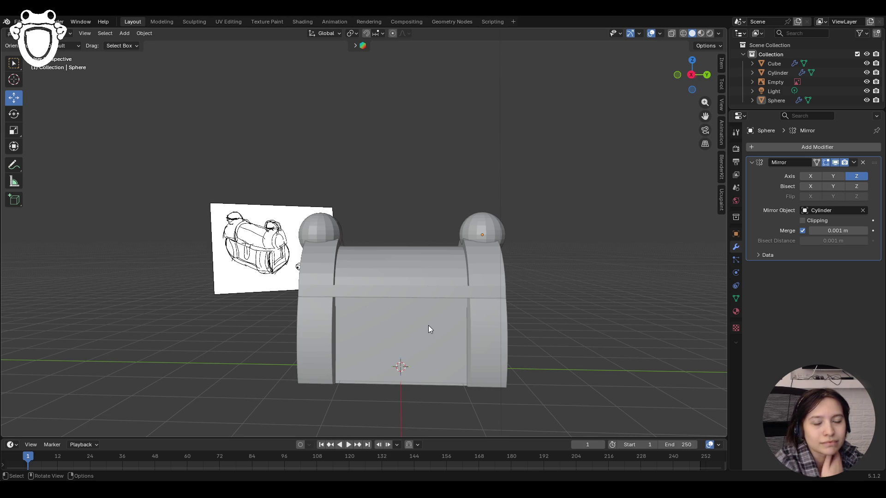
Add a UV sphere from the Add > Mesh menu
{"action": "key", "text": "ctrl+a"}
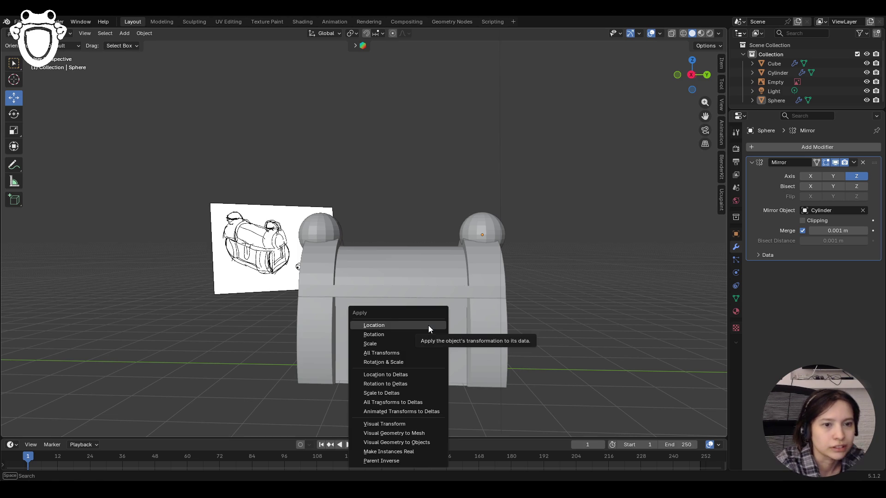
{"action": "key", "text": "shift+a"}
{"action": "mouse_move", "coordinate": [563, 294]}
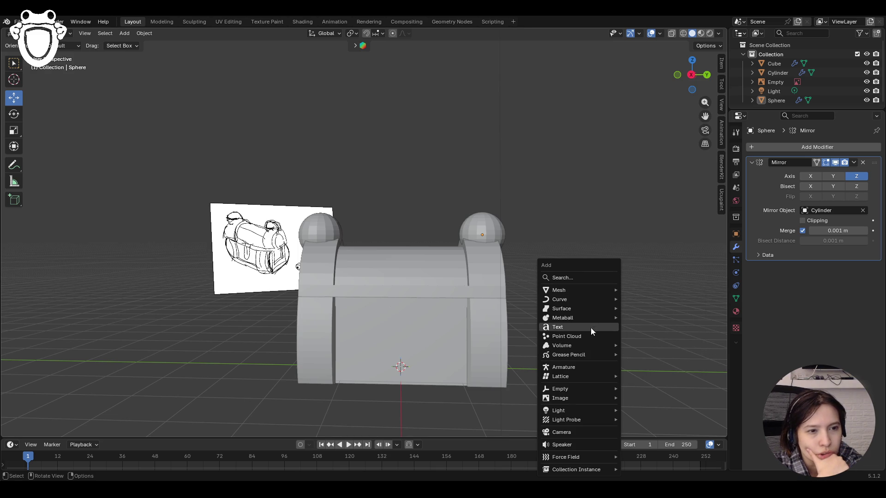
{"action": "mouse_move", "coordinate": [597, 319]}
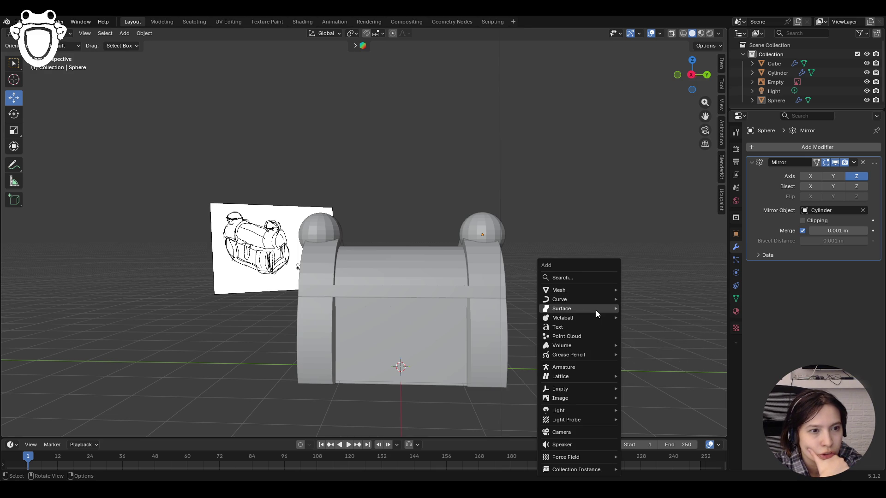
{"action": "mouse_move", "coordinate": [598, 302]}
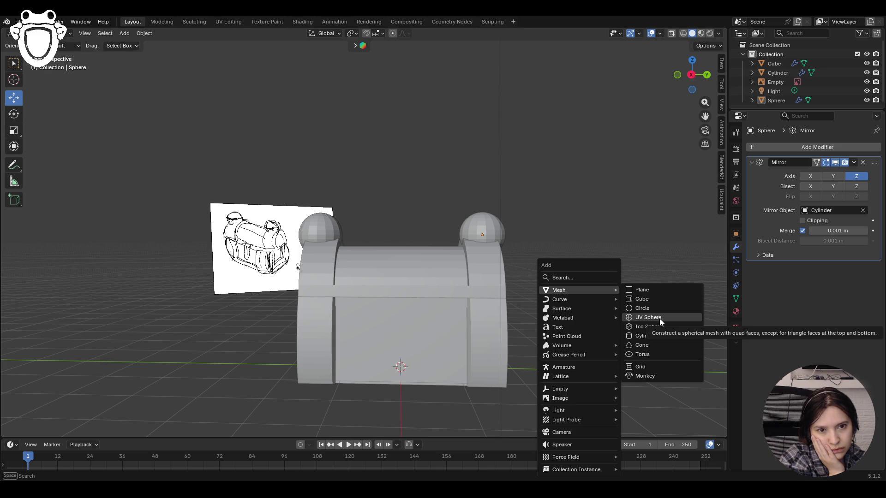
{"action": "left_click", "coordinate": [660, 317]}
Give the sphere 11 segments and 8 rings and move it 1.081 m along X
{"action": "mouse_move", "coordinate": [119, 329]}
{"action": "left_mouse_down"}
{"action": "mouse_move", "coordinate": [100, 328]}
{"action": "mouse_move", "coordinate": [125, 339]}
{"action": "left_mouse_up"}
{"action": "mouse_move", "coordinate": [296, 329]}
{"action": "middle_mouse_down"}
{"action": "mouse_move", "coordinate": [524, 314]}
{"action": "mouse_move", "coordinate": [482, 315]}
{"action": "middle_mouse_up"}
{"action": "key", "text": "g"}
{"action": "left_click", "coordinate": [331, 378]}
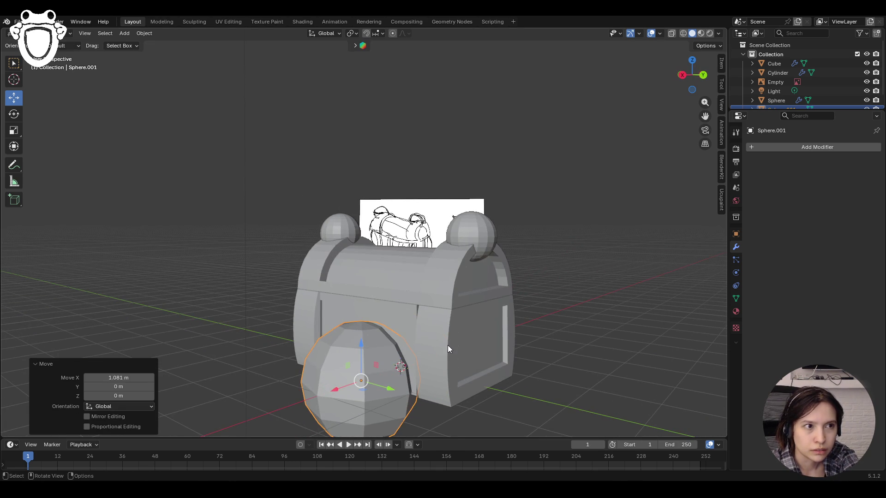
Narrow the new sphere along X, lift it toward the chest front and shrink it to about half size
{"action": "key", "text": "s"}
{"action": "key", "text": "x"}
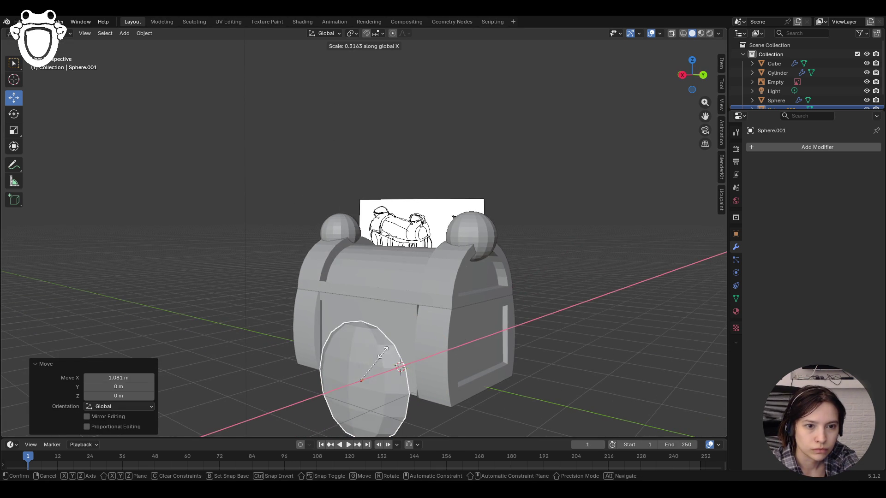
{"action": "left_click", "coordinate": [367, 356]}
{"action": "mouse_move", "coordinate": [368, 357]}
{"action": "middle_mouse_down"}
{"action": "mouse_move", "coordinate": [396, 348]}
{"action": "mouse_move", "coordinate": [361, 345]}
{"action": "middle_mouse_up"}
{"action": "left_click_drag", "start_coordinate": [361, 346], "coordinate": [366, 292]}
{"action": "key", "text": "s"}
{"action": "left_click", "coordinate": [372, 370]}
{"action": "mouse_move", "coordinate": [372, 369]}
{"action": "middle_mouse_down"}
{"action": "mouse_move", "coordinate": [400, 346]}
{"action": "mouse_move", "coordinate": [309, 328]}
{"action": "mouse_move", "coordinate": [464, 336]}
{"action": "mouse_move", "coordinate": [455, 335]}
{"action": "middle_mouse_up"}
Move the sphere onto the chest front and squash it along Y into a raised vertical oval
{"action": "key", "text": "g"}
{"action": "key", "text": "x"}
{"action": "left_click", "coordinate": [327, 331]}
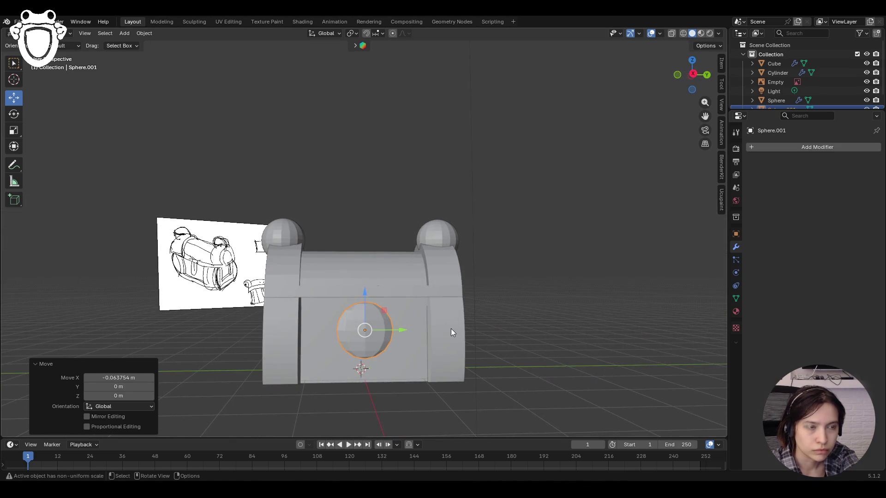
{"action": "key", "text": "s"}
{"action": "key", "text": "y"}
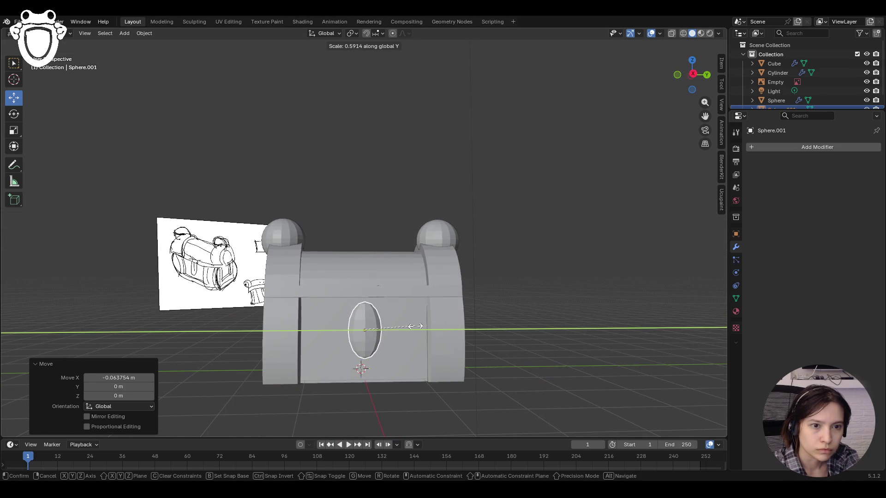
{"action": "left_click", "coordinate": [423, 327]}
{"action": "left_click_drag", "start_coordinate": [361, 294], "coordinate": [362, 277]}
{"action": "mouse_move", "coordinate": [362, 277]}
{"action": "middle_mouse_down"}
{"action": "mouse_move", "coordinate": [431, 328]}
{"action": "mouse_move", "coordinate": [367, 331]}
{"action": "middle_mouse_up"}
{"action": "left_click_drag", "start_coordinate": [330, 322], "coordinate": [337, 318]}
{"action": "mouse_move", "coordinate": [337, 318]}
{"action": "middle_mouse_down"}
{"action": "mouse_move", "coordinate": [421, 340]}
{"action": "mouse_move", "coordinate": [401, 310]}
{"action": "middle_mouse_up"}
Tilt the oval slightly around Y and stretch it tall along Z
{"action": "key", "text": "shift+space"}
{"action": "key", "text": "r"}
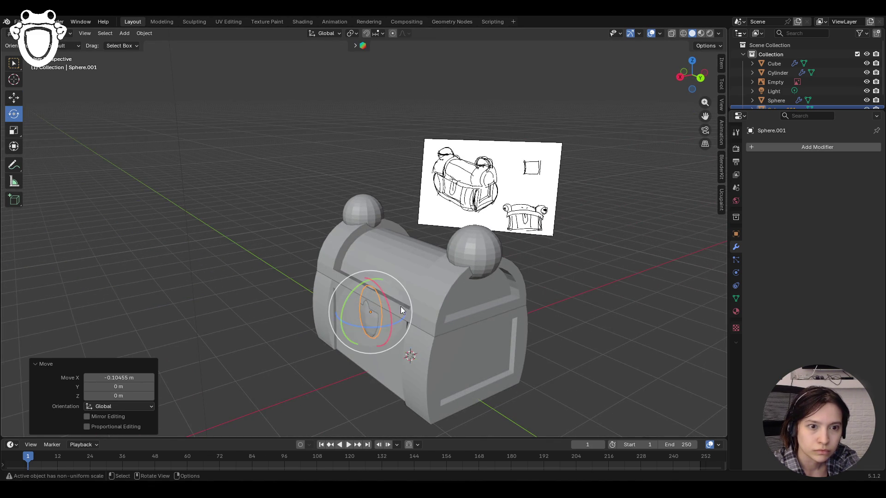
{"action": "left_click_drag", "start_coordinate": [342, 309], "coordinate": [347, 319]}
{"action": "key", "text": "shift+space"}
{"action": "key", "text": "g"}
{"action": "middle_click_drag", "start_coordinate": [347, 319], "coordinate": [468, 322]}
{"action": "key", "text": "s"}
{"action": "key", "text": "z"}
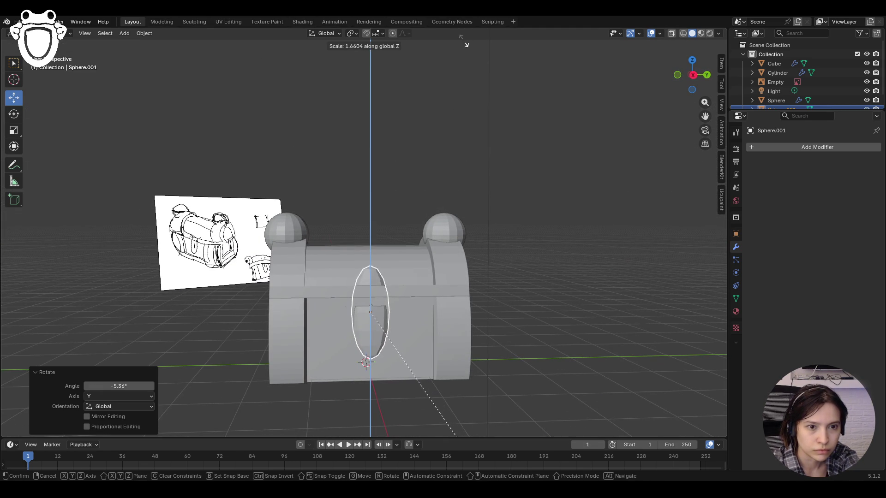
{"action": "left_click", "coordinate": [464, 46]}
{"action": "mouse_move", "coordinate": [464, 47]}
{"action": "middle_mouse_down"}
{"action": "mouse_move", "coordinate": [552, 193]}
{"action": "mouse_move", "coordinate": [503, 185]}
{"action": "middle_mouse_up"}
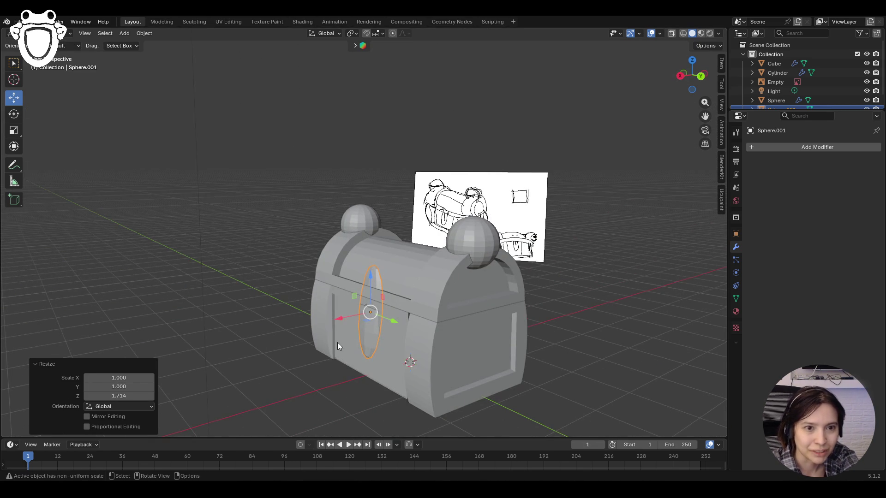
Nudge the lock along X to centre it on the chest front, then reselect it
{"action": "left_click_drag", "start_coordinate": [340, 320], "coordinate": [333, 321]}
{"action": "mouse_move", "coordinate": [333, 321]}
{"action": "middle_mouse_down"}
{"action": "mouse_move", "coordinate": [569, 296]}
{"action": "mouse_move", "coordinate": [475, 292]}
{"action": "mouse_move", "coordinate": [506, 322]}
{"action": "mouse_move", "coordinate": [493, 301]}
{"action": "middle_mouse_up"}
{"action": "left_click", "coordinate": [570, 296]}
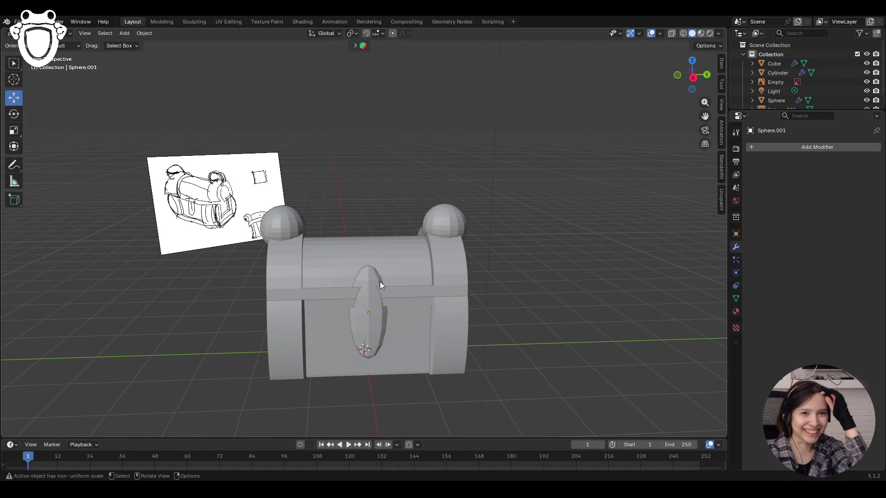
{"action": "mouse_move", "coordinate": [380, 282]}
{"action": "middle_mouse_down"}
{"action": "mouse_move", "coordinate": [376, 276]}
{"action": "mouse_move", "coordinate": [571, 333]}
{"action": "mouse_move", "coordinate": [507, 336]}
{"action": "mouse_move", "coordinate": [359, 264]}
{"action": "mouse_move", "coordinate": [372, 274]}
{"action": "mouse_move", "coordinate": [361, 301]}
{"action": "middle_mouse_up"}
{"action": "left_click", "coordinate": [359, 264]}
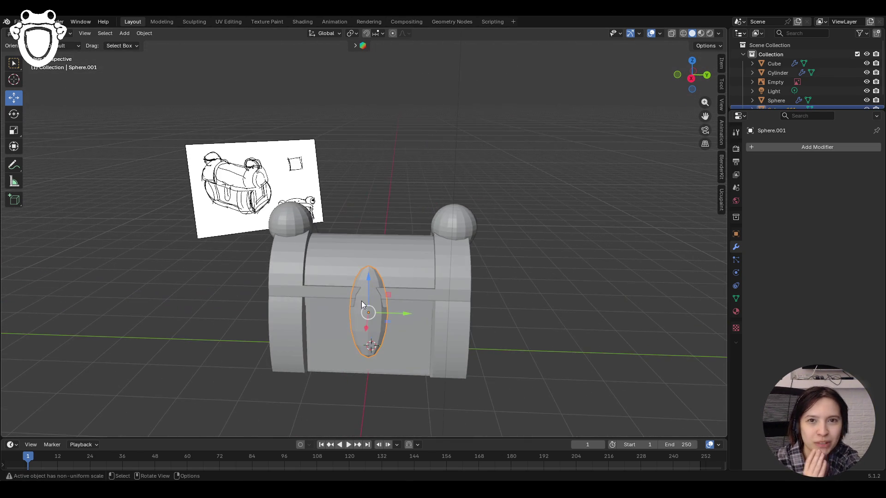
{"action": "left_click", "coordinate": [42, 34]}
Enter Edit Mode on the lock, zoom in and enable X-ray see-through view
{"action": "left_click", "coordinate": [60, 69]}
{"action": "left_click_drag", "start_coordinate": [328, 257], "coordinate": [367, 287]}
{"action": "left_click_drag", "start_coordinate": [413, 302], "coordinate": [413, 302]}
{"action": "mouse_move", "coordinate": [413, 303]}
{"action": "middle_mouse_down"}
{"action": "mouse_move", "coordinate": [388, 299]}
{"action": "mouse_move", "coordinate": [397, 316]}
{"action": "mouse_move", "coordinate": [406, 309]}
{"action": "middle_mouse_up"}
{"action": "scroll", "coordinate": [386, 299], "scroll_direction": "up", "scroll_amount": 3}
{"action": "left_click", "coordinate": [636, 34]}
{"action": "left_click", "coordinate": [633, 35]}
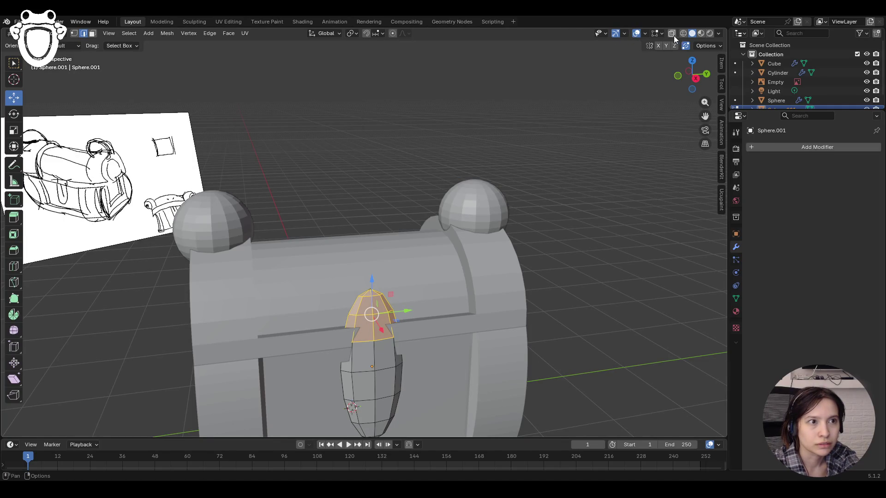
{"action": "left_click", "coordinate": [672, 33]}
Box-select the lock's rounded upper faces in face select mode
{"action": "left_click_drag", "start_coordinate": [325, 278], "coordinate": [430, 344]}
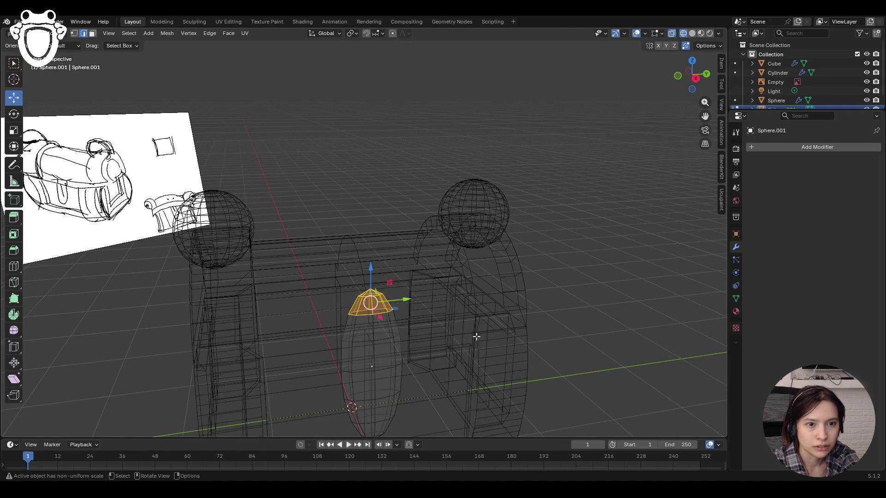
{"action": "middle_click_drag", "start_coordinate": [456, 334], "coordinate": [431, 304]}
{"action": "mouse_move", "coordinate": [334, 288]}
{"action": "left_mouse_down"}
{"action": "mouse_move", "coordinate": [387, 335]}
{"action": "mouse_move", "coordinate": [430, 342]}
{"action": "left_mouse_up"}
{"action": "left_click_drag", "start_coordinate": [431, 291], "coordinate": [341, 344]}
{"action": "left_click_drag", "start_coordinate": [441, 265], "coordinate": [317, 334]}
{"action": "left_click", "coordinate": [74, 33]}
{"action": "left_click", "coordinate": [93, 34]}
{"action": "left_click_drag", "start_coordinate": [450, 272], "coordinate": [321, 335]}
{"action": "mouse_move", "coordinate": [434, 304]}
{"action": "middle_mouse_down"}
{"action": "mouse_move", "coordinate": [444, 303]}
{"action": "mouse_move", "coordinate": [432, 308]}
{"action": "middle_mouse_up"}
Delete the selected upper faces and return to solid shading
{"action": "key", "text": "x"}
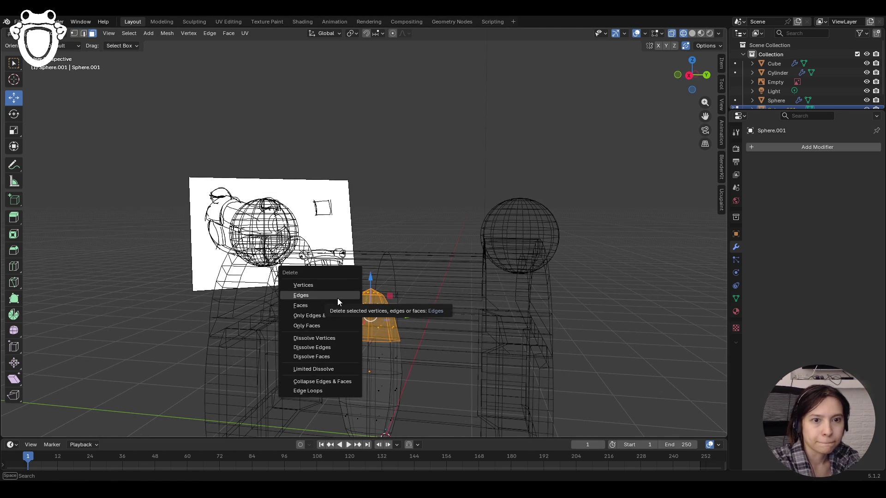
{"action": "left_click", "coordinate": [328, 305]}
{"action": "middle_click_drag", "start_coordinate": [454, 295], "coordinate": [460, 319]}
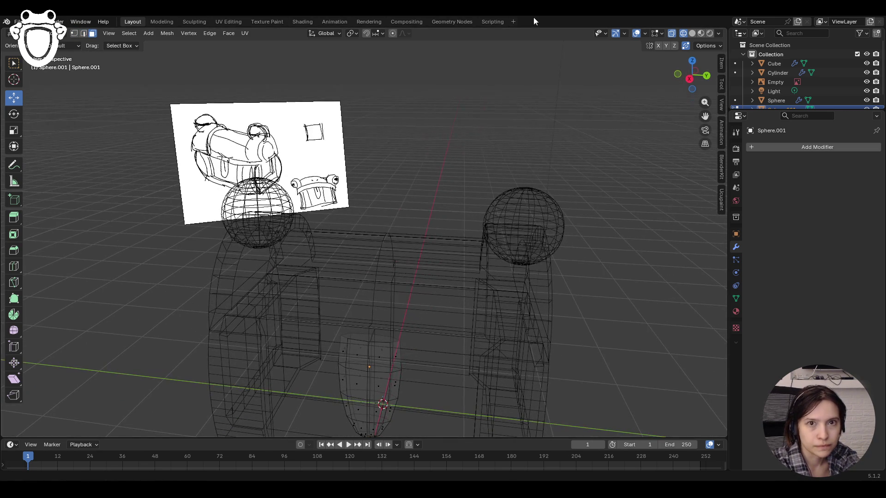
{"action": "left_click", "coordinate": [691, 33]}
Enlarge the lock's bottom face with a scale, then deselect it
{"action": "middle_click_drag", "start_coordinate": [416, 277], "coordinate": [409, 351]}
{"action": "key", "text": "s"}
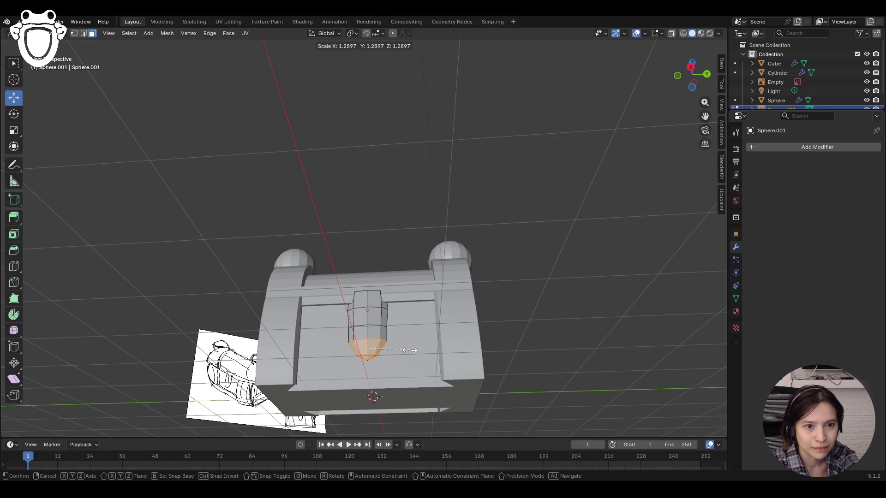
{"action": "left_click", "coordinate": [410, 351]}
{"action": "key", "text": "ctrl+z"}
{"action": "key", "text": "ctrl+shift+z"}
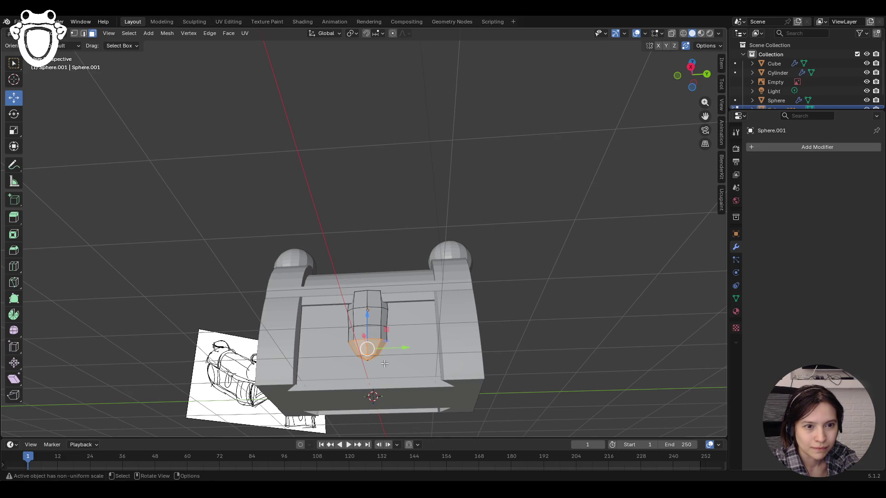
{"action": "key", "text": "alt+a"}
Select the lock's bottom edge and widen it by 1.399 to taper the plate
{"action": "left_click", "coordinate": [84, 34]}
{"action": "left_click", "coordinate": [367, 356]}
{"action": "middle_click_drag", "start_coordinate": [418, 353], "coordinate": [391, 354]}
{"action": "left_click_drag", "start_coordinate": [395, 354], "coordinate": [397, 357]}
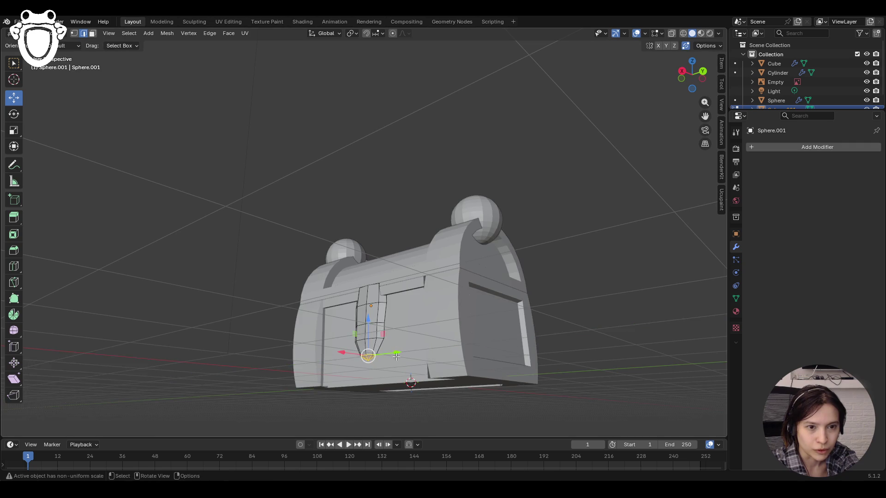
{"action": "middle_click_drag", "start_coordinate": [398, 356], "coordinate": [416, 364]}
{"action": "key", "text": "s"}
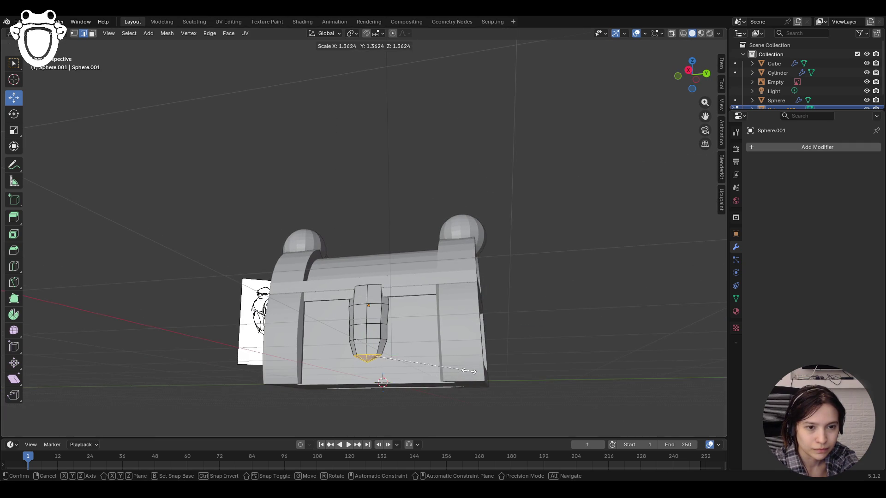
{"action": "left_click", "coordinate": [473, 371]}
{"action": "mouse_move", "coordinate": [472, 371]}
{"action": "middle_mouse_down"}
{"action": "mouse_move", "coordinate": [531, 378]}
{"action": "mouse_move", "coordinate": [488, 378]}
{"action": "mouse_move", "coordinate": [455, 406]}
{"action": "middle_mouse_up"}
{"action": "scroll", "coordinate": [489, 378], "scroll_direction": "down", "scroll_amount": 3}
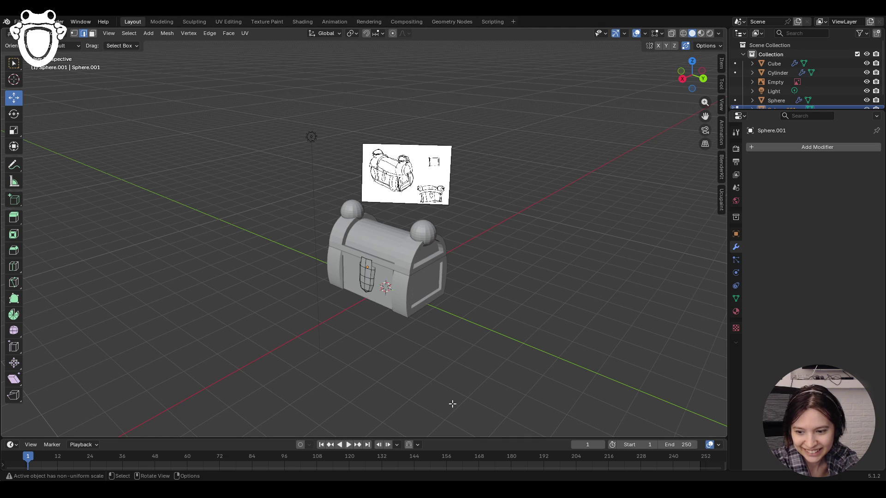
{"action": "mouse_move", "coordinate": [306, 407]}
{"action": "middle_mouse_down"}
{"action": "mouse_move", "coordinate": [340, 384]}
{"action": "mouse_move", "coordinate": [337, 360]}
{"action": "middle_mouse_up"}
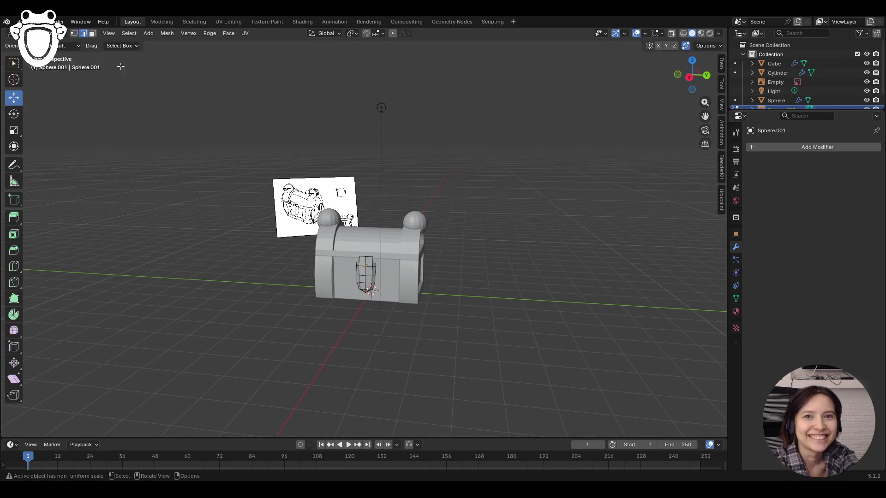
Return to Object Mode, deselect the lock and save Box.blend
{"action": "key", "text": "Tab"}
{"action": "left_click", "coordinate": [157, 162]}
{"action": "mouse_move", "coordinate": [156, 163]}
{"action": "middle_mouse_down"}
{"action": "mouse_move", "coordinate": [267, 194]}
{"action": "mouse_move", "coordinate": [188, 182]}
{"action": "middle_mouse_up"}
{"action": "key", "text": "ctrl+s"}
Orbit, pan and zoom around the finished chest to inspect it
{"action": "mouse_move", "coordinate": [517, 181]}
{"action": "middle_mouse_down"}
{"action": "mouse_move", "coordinate": [688, 107]}
{"action": "mouse_move", "coordinate": [699, 144]}
{"action": "mouse_move", "coordinate": [564, 312]}
{"action": "mouse_move", "coordinate": [483, 287]}
{"action": "mouse_move", "coordinate": [497, 253]}
{"action": "middle_mouse_up"}
{"action": "mouse_move", "coordinate": [497, 253]}
{"action": "left_mouse_down"}
{"action": "mouse_move", "coordinate": [400, 287]}
{"action": "mouse_move", "coordinate": [454, 280]}
{"action": "mouse_move", "coordinate": [617, 324]}
{"action": "left_mouse_up"}
{"action": "scroll", "coordinate": [704, 115], "scroll_direction": "down", "scroll_amount": 5}
{"action": "mouse_move", "coordinate": [492, 206]}
{"action": "middle_mouse_down"}
{"action": "mouse_move", "coordinate": [528, 214]}
{"action": "mouse_move", "coordinate": [485, 214]}
{"action": "middle_mouse_up"}
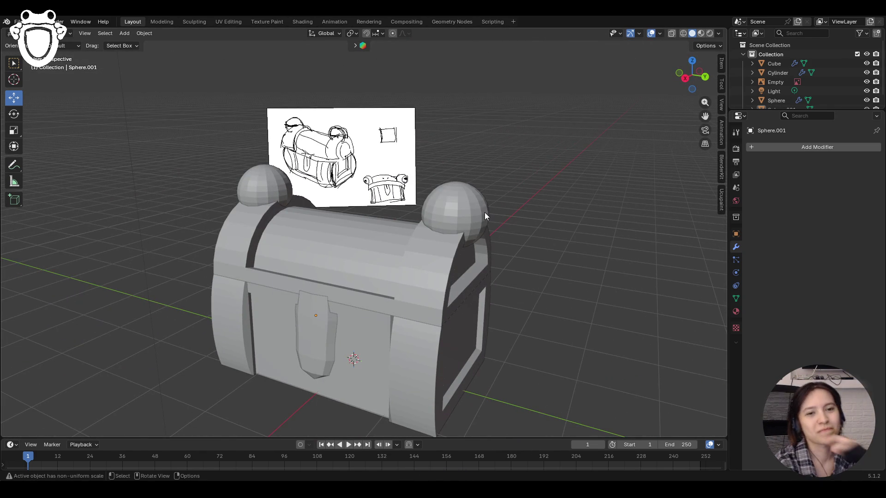
{"action": "scroll", "coordinate": [470, 262], "scroll_direction": "down", "scroll_amount": 3}
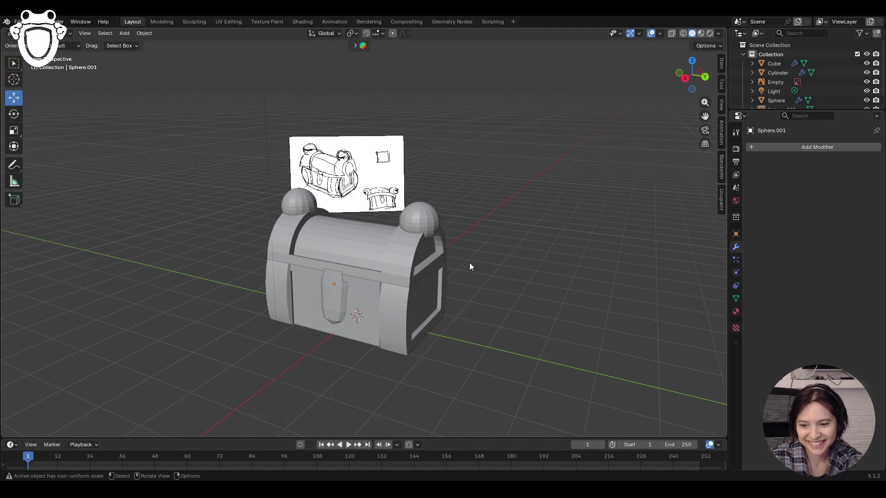
{"action": "scroll", "coordinate": [439, 307], "scroll_direction": "up", "scroll_amount": 3}
{"action": "mouse_move", "coordinate": [440, 307]}
{"action": "middle_mouse_down"}
{"action": "mouse_move", "coordinate": [400, 311]}
{"action": "mouse_move", "coordinate": [479, 280]}
{"action": "mouse_move", "coordinate": [535, 271]}
{"action": "mouse_move", "coordinate": [505, 298]}
{"action": "mouse_move", "coordinate": [431, 284]}
{"action": "mouse_move", "coordinate": [420, 298]}
{"action": "mouse_move", "coordinate": [378, 294]}
{"action": "mouse_move", "coordinate": [461, 308]}
{"action": "mouse_move", "coordinate": [443, 304]}
{"action": "mouse_move", "coordinate": [518, 275]}
{"action": "mouse_move", "coordinate": [459, 282]}
{"action": "mouse_move", "coordinate": [486, 253]}
{"action": "mouse_move", "coordinate": [500, 253]}
{"action": "mouse_move", "coordinate": [510, 262]}
{"action": "mouse_move", "coordinate": [496, 269]}
{"action": "mouse_move", "coordinate": [362, 253]}
{"action": "middle_mouse_up"}
Compare the chest and lid-corner sphere with the reference sketch, then save Box.blend again
{"action": "mouse_move", "coordinate": [357, 251]}
{"action": "middle_mouse_down"}
{"action": "mouse_move", "coordinate": [431, 254]}
{"action": "mouse_move", "coordinate": [527, 276]}
{"action": "middle_mouse_up"}
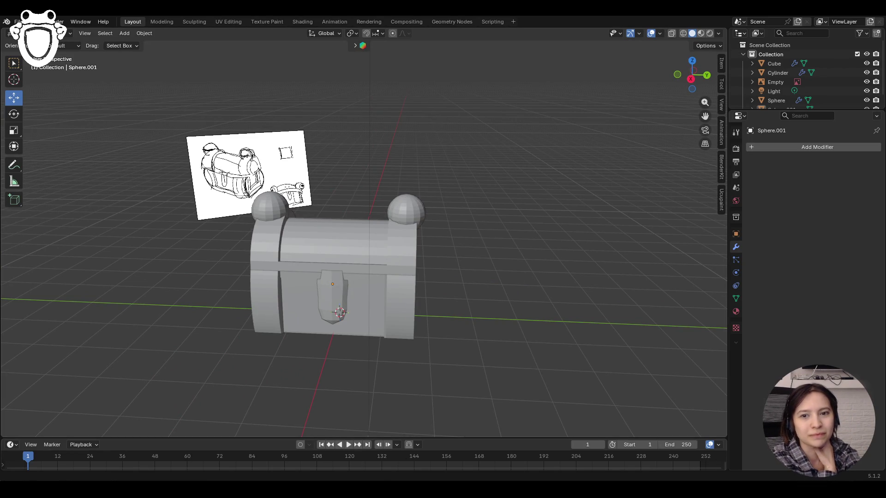
{"action": "mouse_move", "coordinate": [428, 356]}
{"action": "middle_mouse_down"}
{"action": "mouse_move", "coordinate": [425, 331]}
{"action": "mouse_move", "coordinate": [408, 345]}
{"action": "middle_mouse_up"}
{"action": "mouse_move", "coordinate": [700, 114]}
{"action": "middle_mouse_down"}
{"action": "mouse_move", "coordinate": [517, 303]}
{"action": "mouse_move", "coordinate": [539, 292]}
{"action": "middle_mouse_up"}
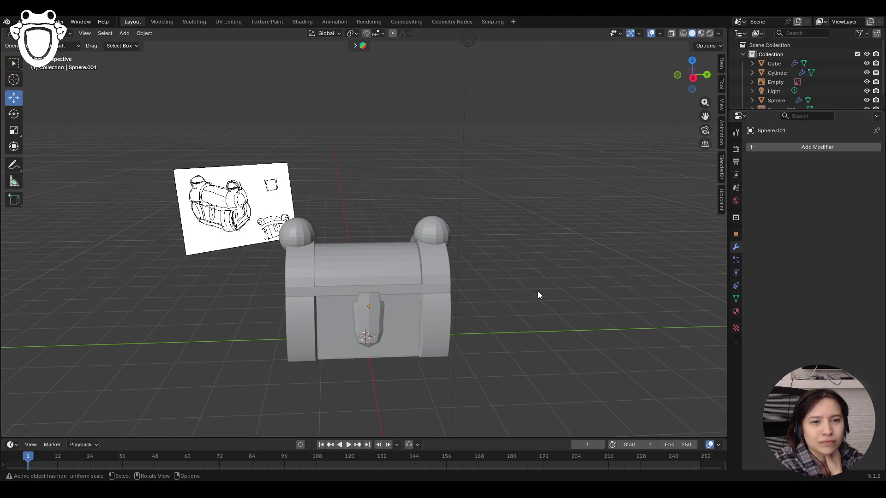
{"action": "mouse_move", "coordinate": [537, 290]}
{"action": "middle_mouse_down"}
{"action": "mouse_move", "coordinate": [445, 270]}
{"action": "mouse_move", "coordinate": [429, 251]}
{"action": "middle_mouse_up"}
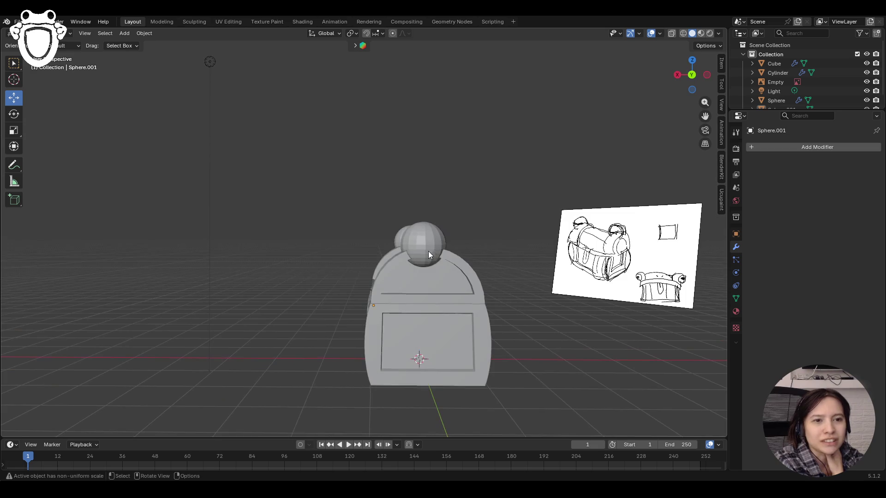
{"action": "left_click", "coordinate": [428, 251]}
{"action": "middle_click_drag", "start_coordinate": [409, 295], "coordinate": [534, 286]}
{"action": "left_click", "coordinate": [540, 293]}
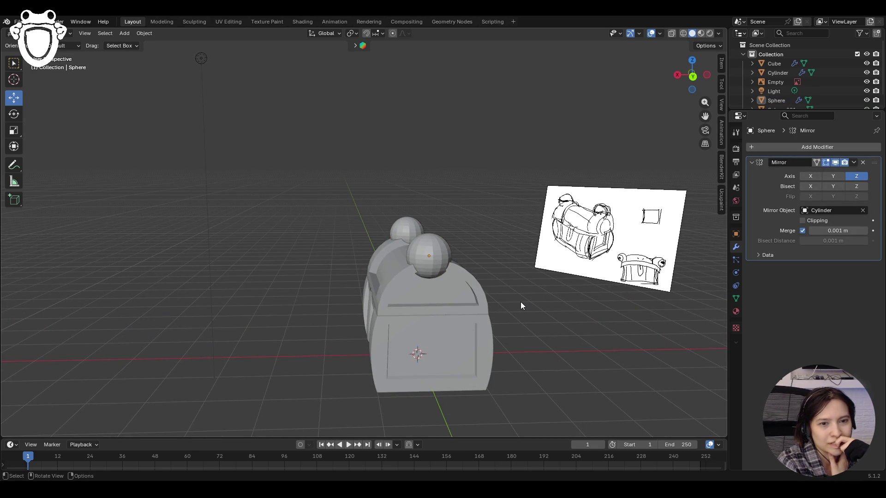
{"action": "mouse_move", "coordinate": [500, 283]}
{"action": "middle_mouse_down"}
{"action": "mouse_move", "coordinate": [417, 319]}
{"action": "mouse_move", "coordinate": [508, 332]}
{"action": "mouse_move", "coordinate": [501, 337]}
{"action": "mouse_move", "coordinate": [520, 328]}
{"action": "mouse_move", "coordinate": [382, 303]}
{"action": "mouse_move", "coordinate": [362, 279]}
{"action": "mouse_move", "coordinate": [588, 316]}
{"action": "mouse_move", "coordinate": [652, 292]}
{"action": "mouse_move", "coordinate": [484, 309]}
{"action": "middle_mouse_up"}
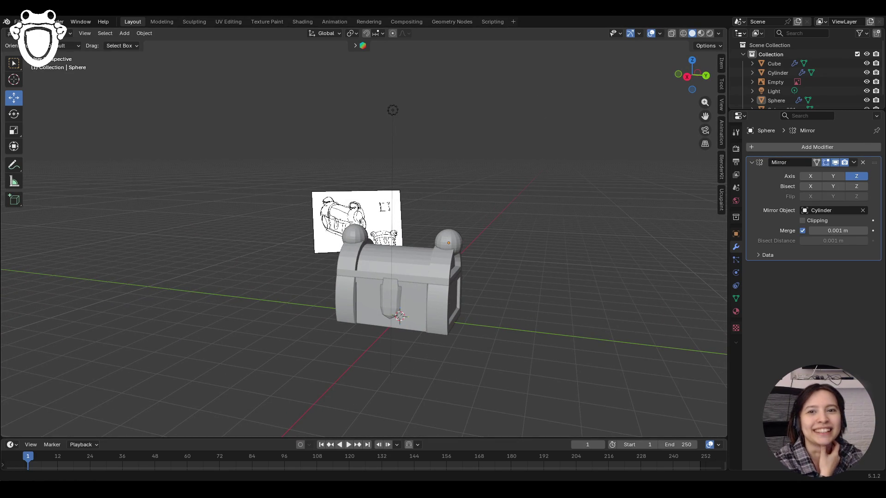
{"action": "key", "text": "ctrl+s"}
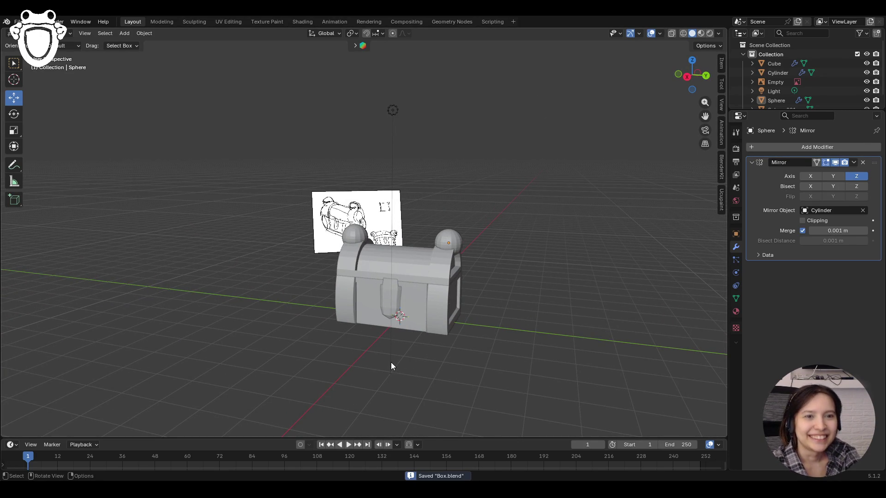